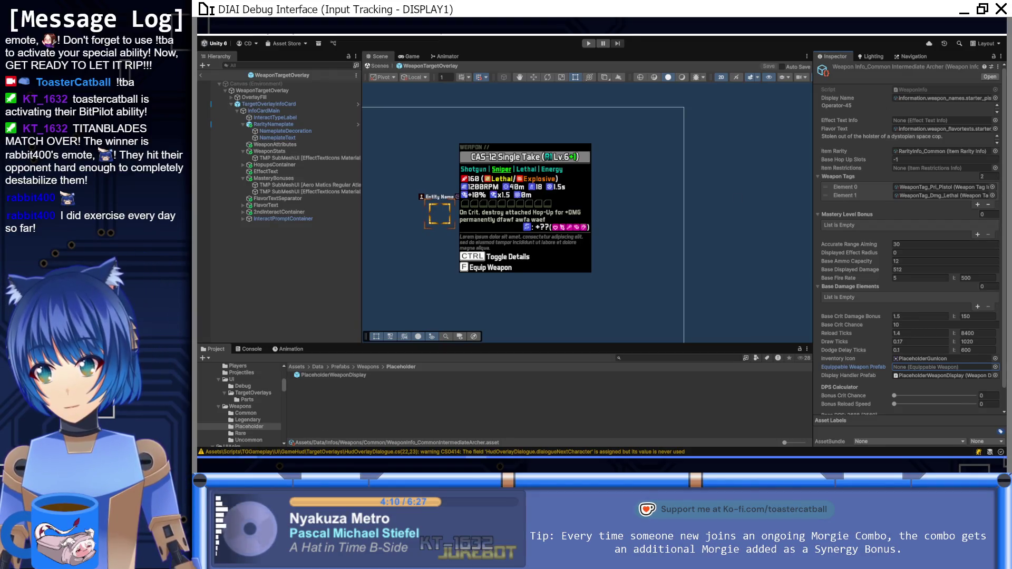
# Bring the Firefox window with the Notion 'Weapons | Organized by Type' page to the front.
pyautogui.moveTo(401, 456)
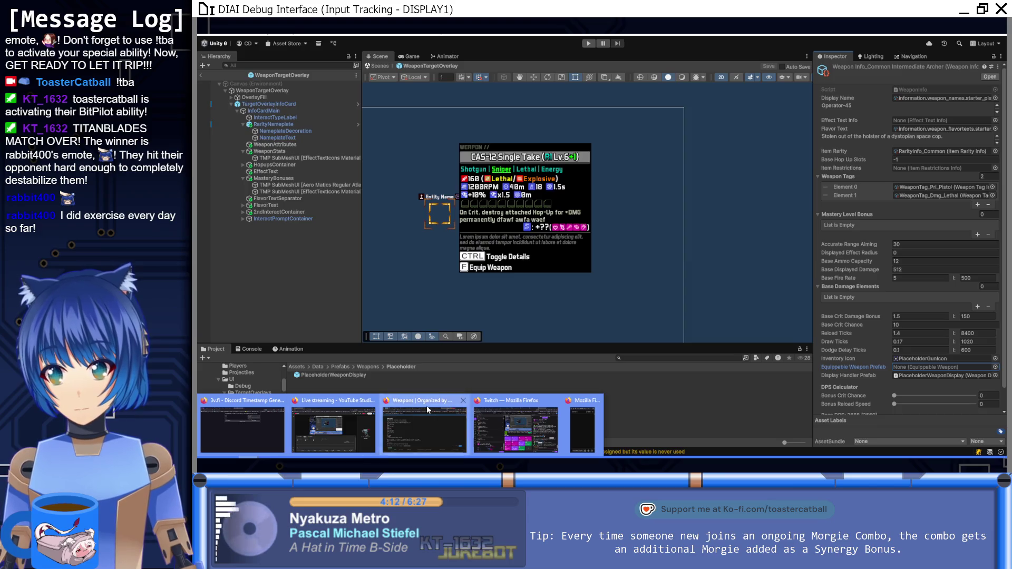
pyautogui.click(424, 427)
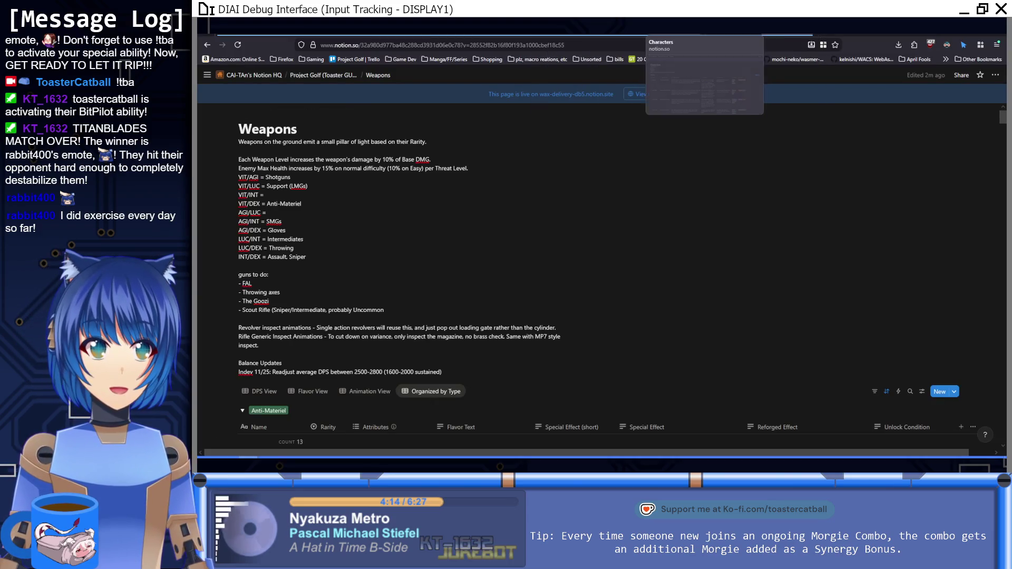
# Duplicate the Battle Scar row in the GUN Localization Table, creating 'Common Assault Scar (1)'.
pyautogui.click(366, 34)
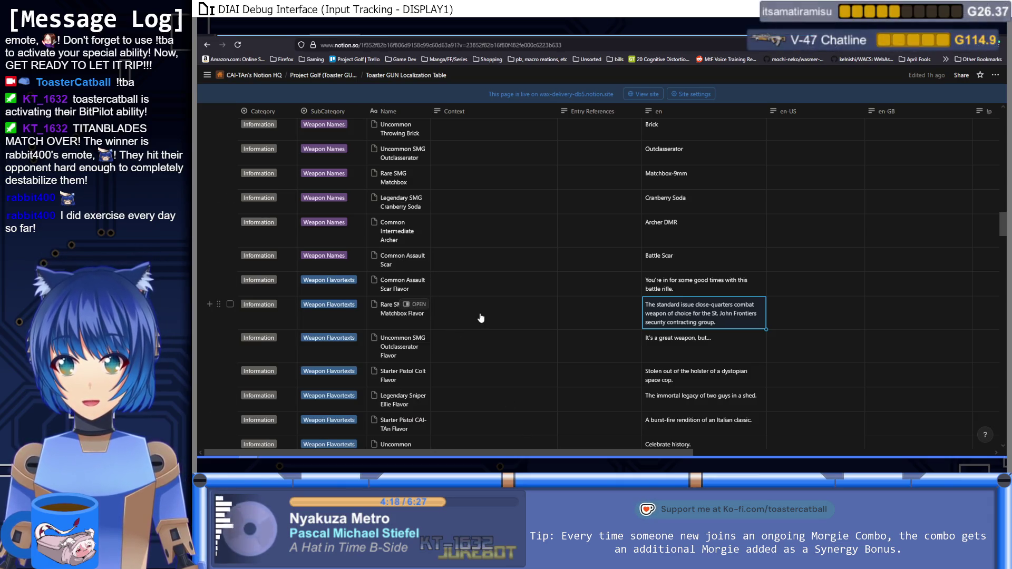
pyautogui.hotkey('alt', 'Tab')
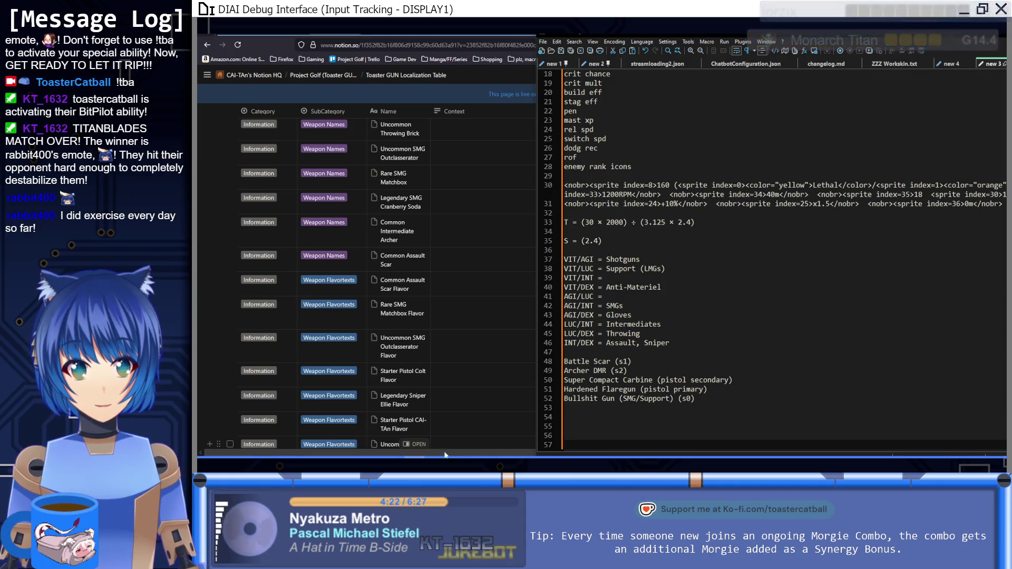
pyautogui.click(285, 49)
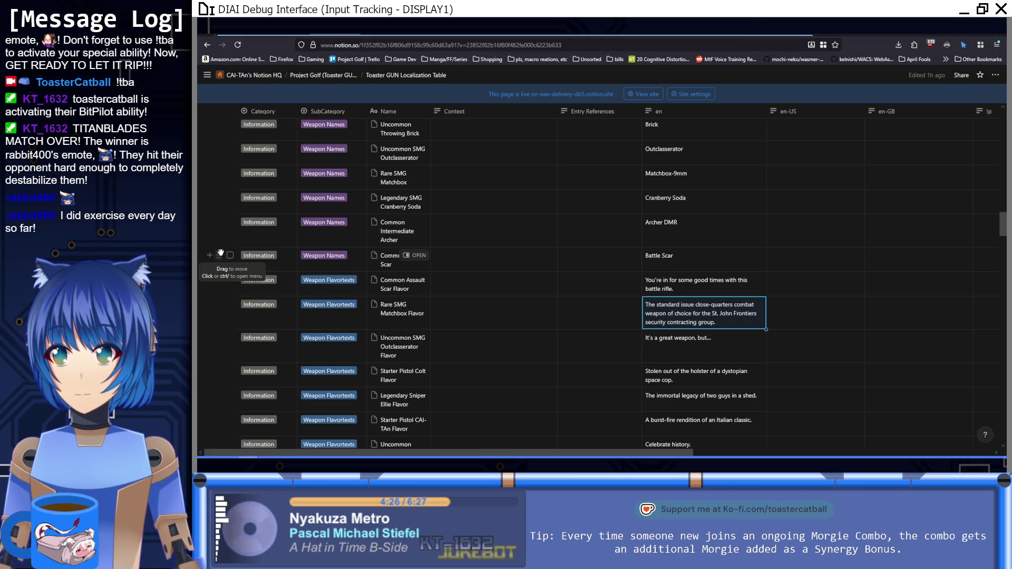
pyautogui.click(220, 254)
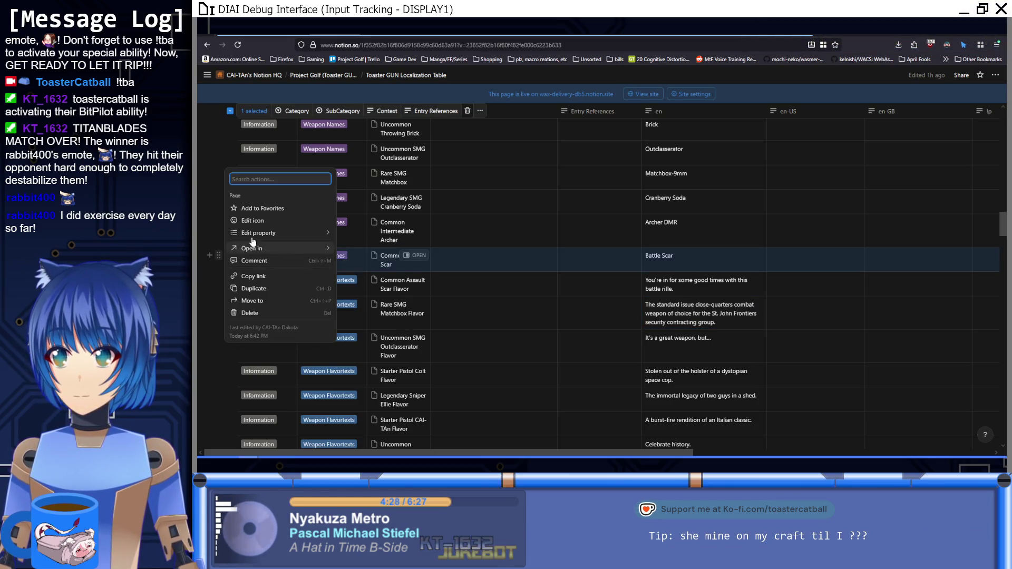
pyautogui.click(263, 289)
pyautogui.click(391, 291)
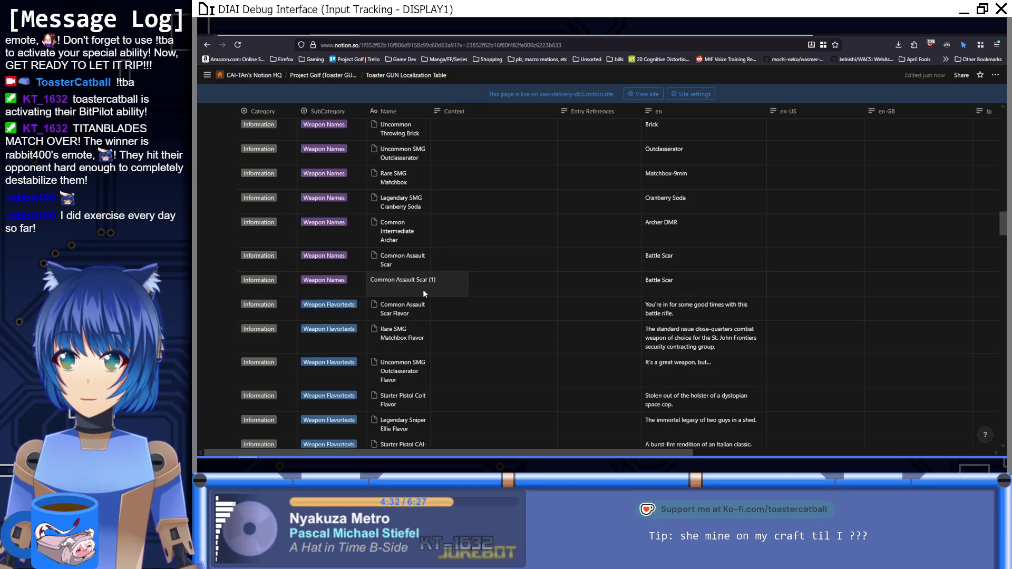
pyautogui.hotkey('alt', 'Tab')
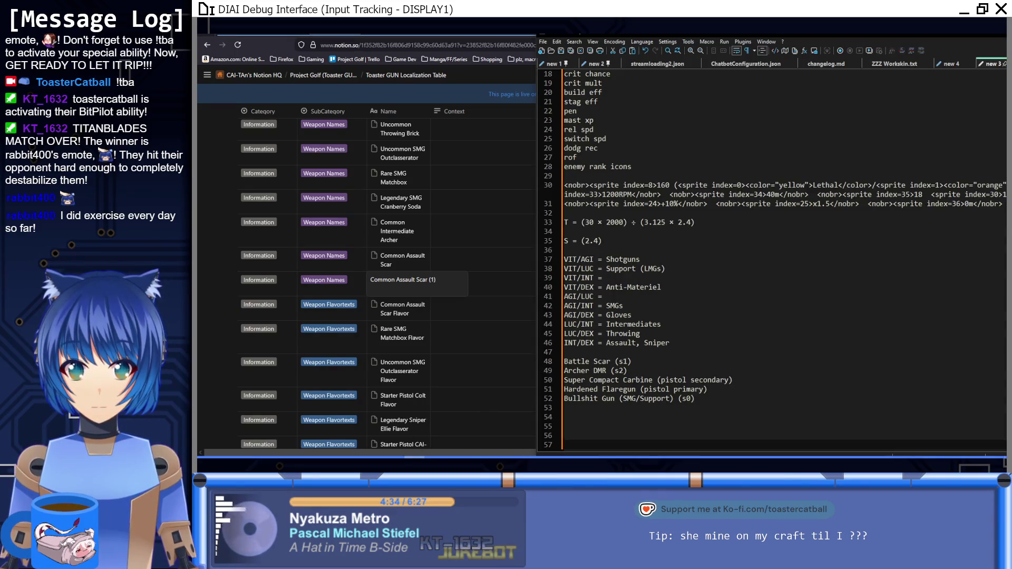
pyautogui.hotkey('alt', 'Tab')
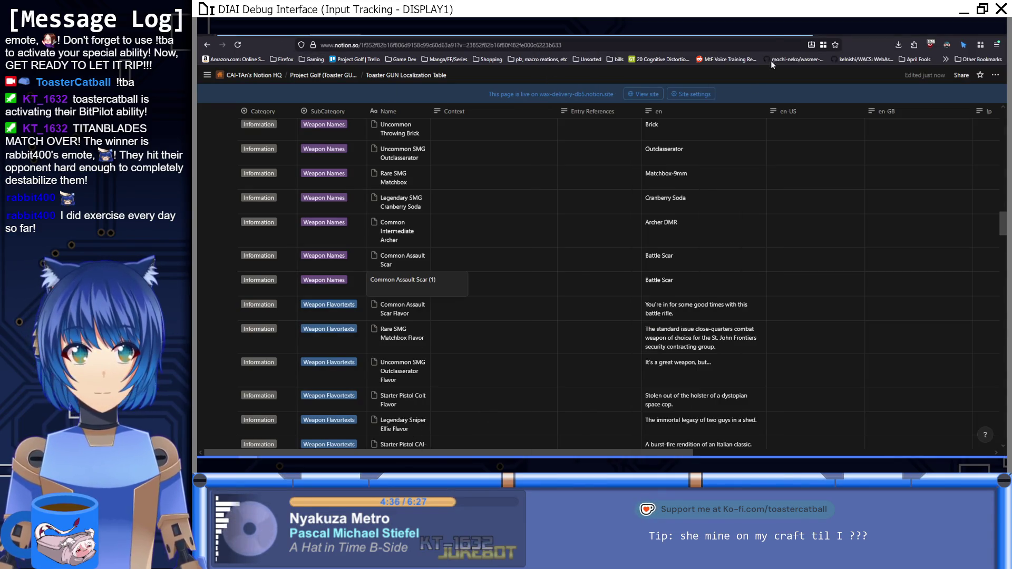
# Scroll the Weapons page down to the SMG group, then return to the localization table.
pyautogui.hotkey('alt', 'Left')
pyautogui.scroll(-10, 566, 327)
pyautogui.scroll(-15, 565, 326)
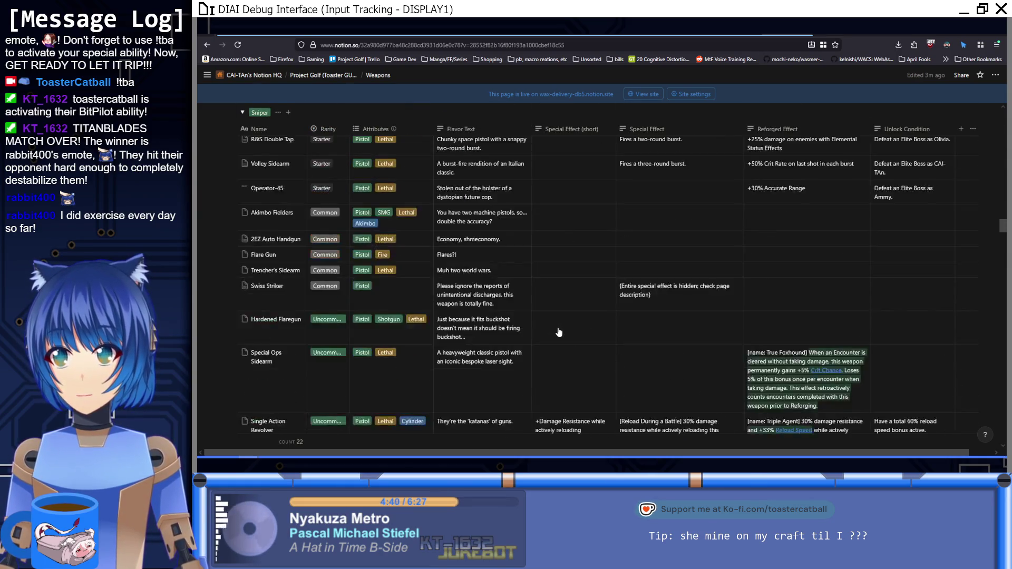
pyautogui.scroll(-15, 558, 332)
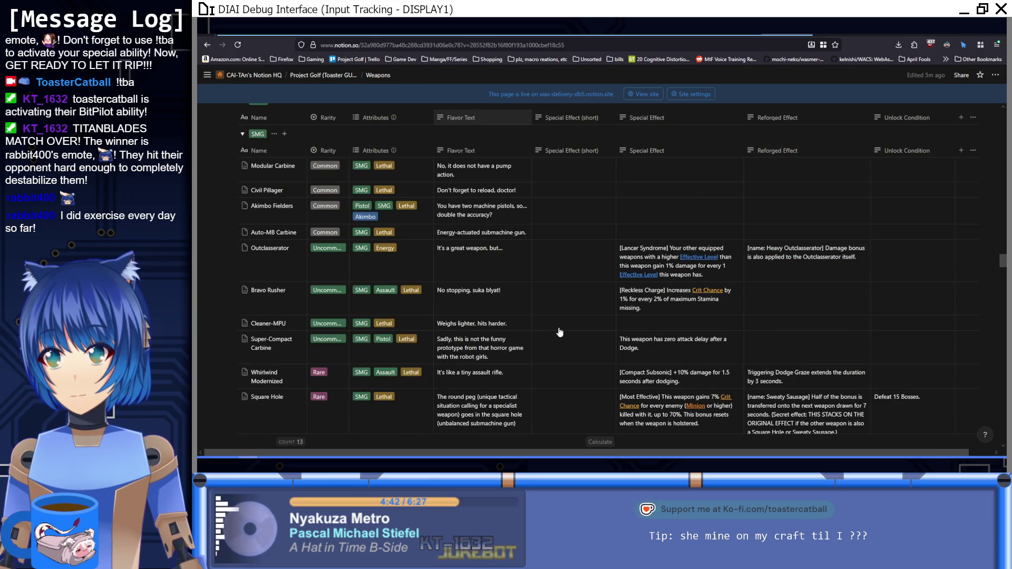
pyautogui.scroll(-1, 558, 337)
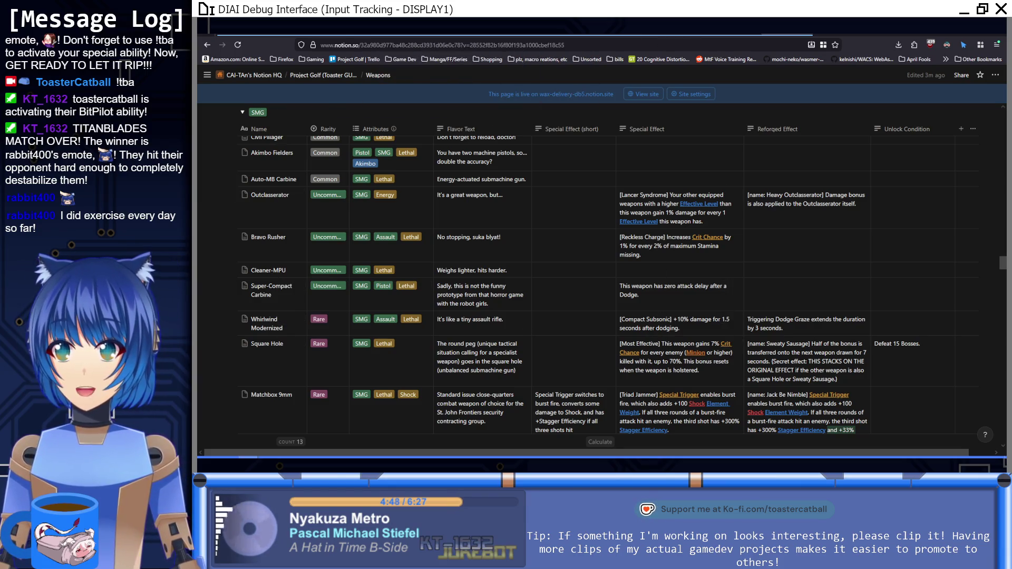
pyautogui.hotkey('ctrl', 'Tab')
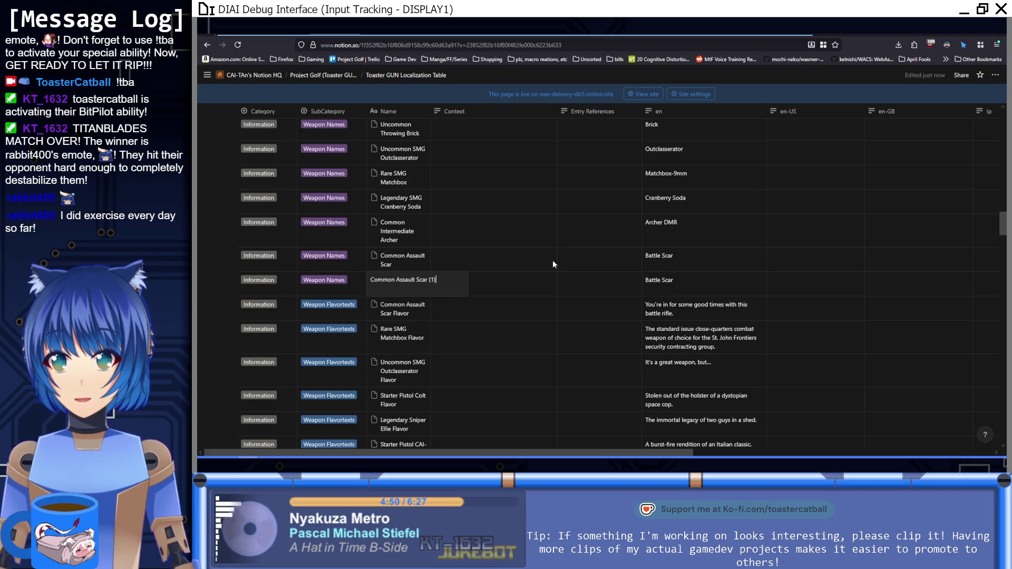
# Rename the duplicate to 'Uncommon SMG Super Compact Carbine' with en text 'Super-Compact Carbine'.
pyautogui.hotkey('ctrl', 'a')
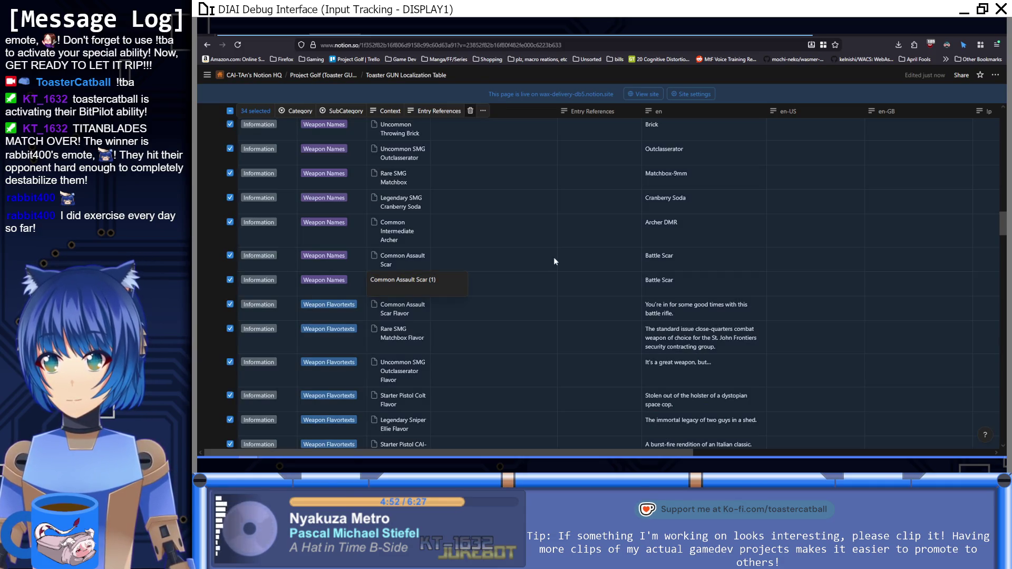
pyautogui.click(428, 285)
pyautogui.hotkey('ctrl', 'a')
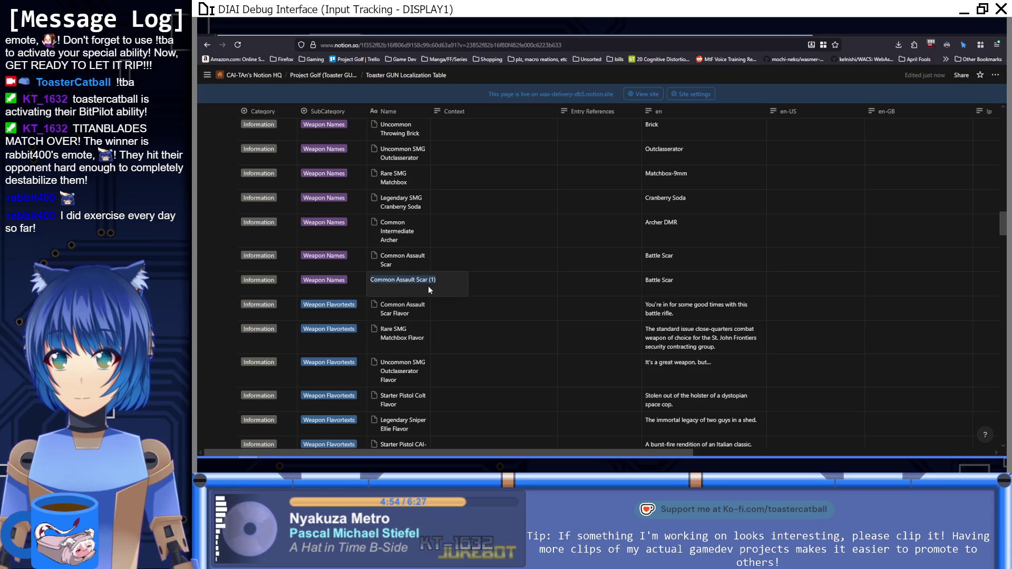
pyautogui.write('Uncommon ')
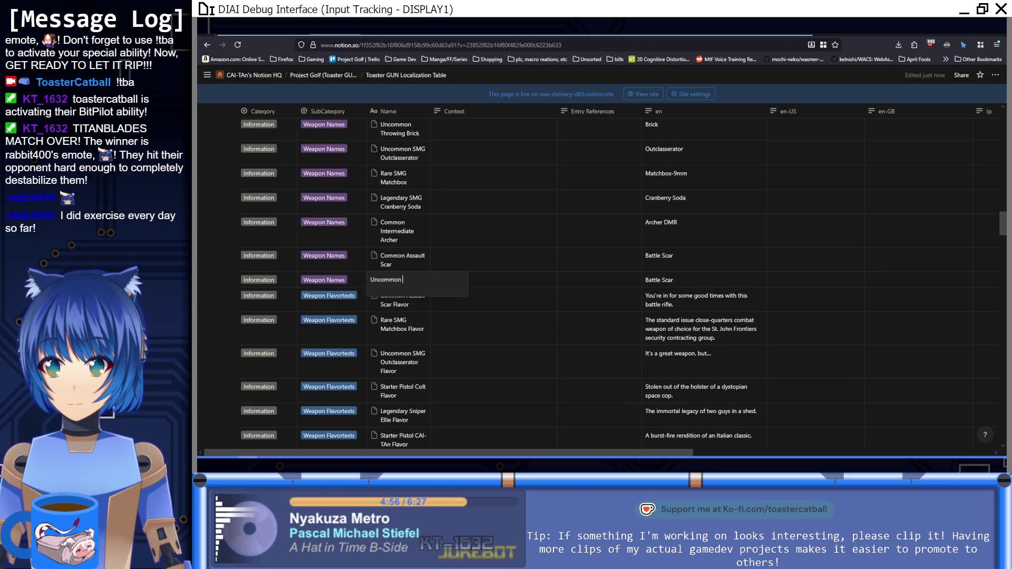
pyautogui.write('SMG ')
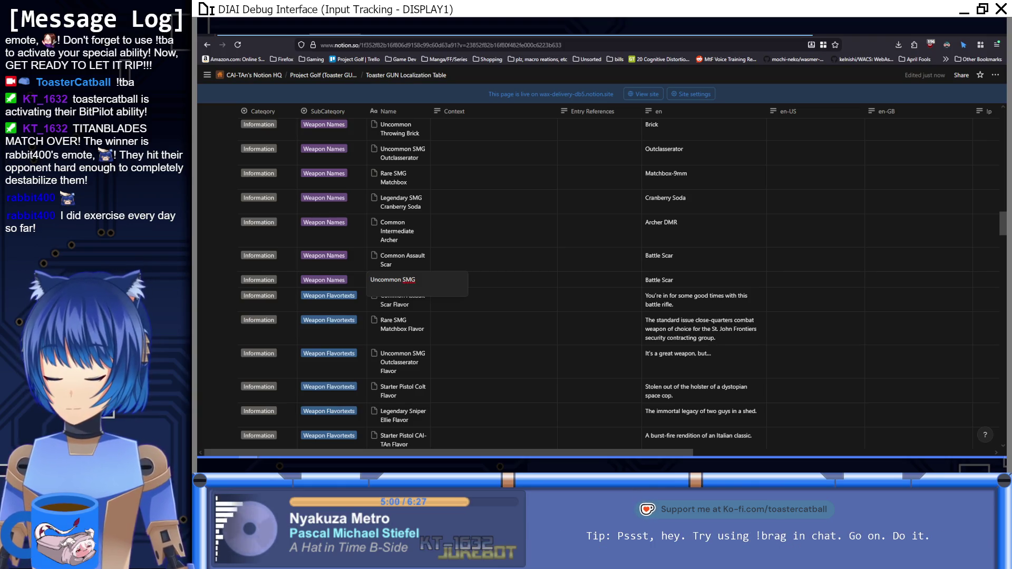
pyautogui.write('Super')
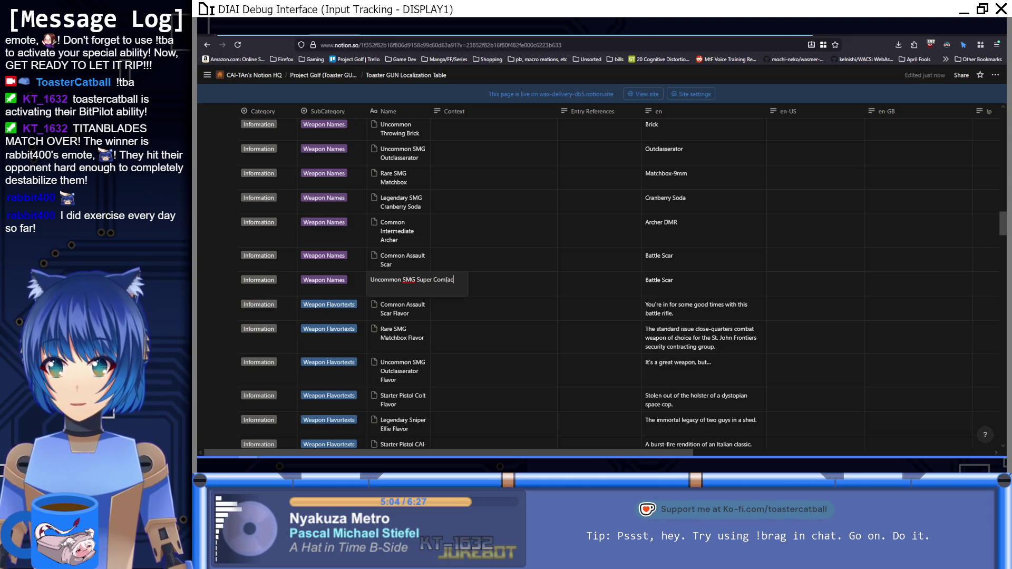
pyautogui.write(' Compact Carbine')
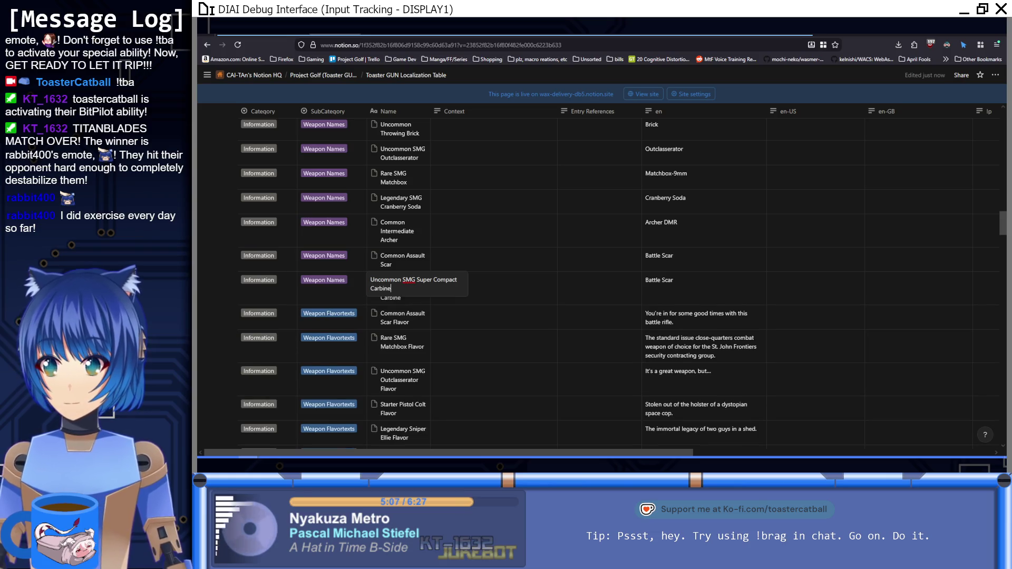
pyautogui.press('Return')
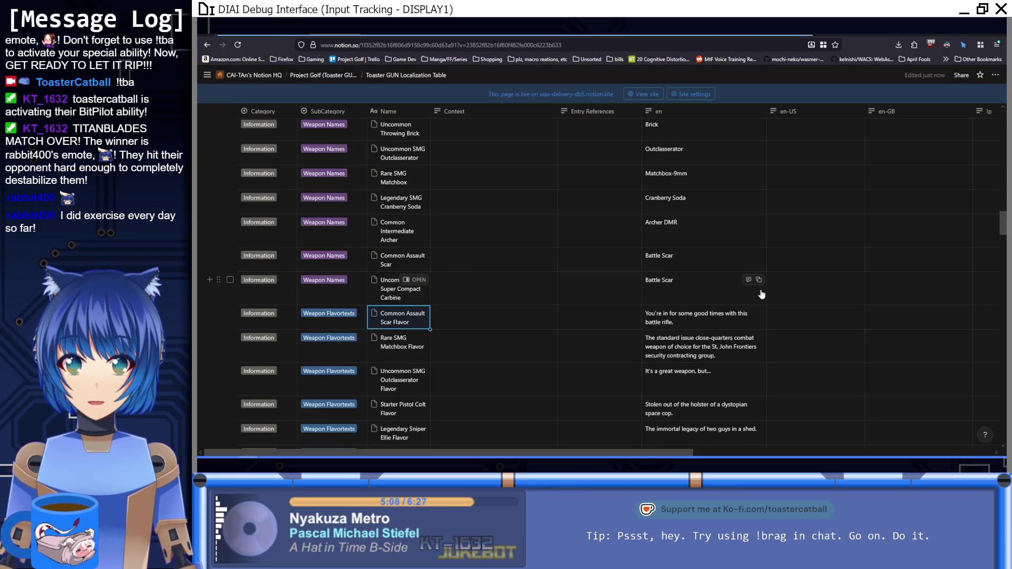
pyautogui.click(711, 289)
pyautogui.write('Super-Compac')
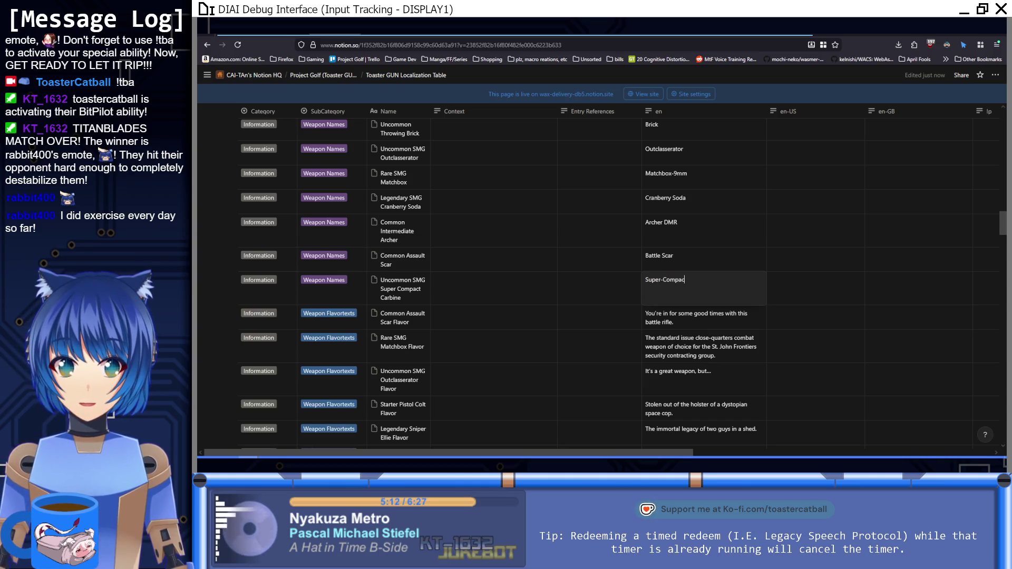
pyautogui.write('t Carbine')
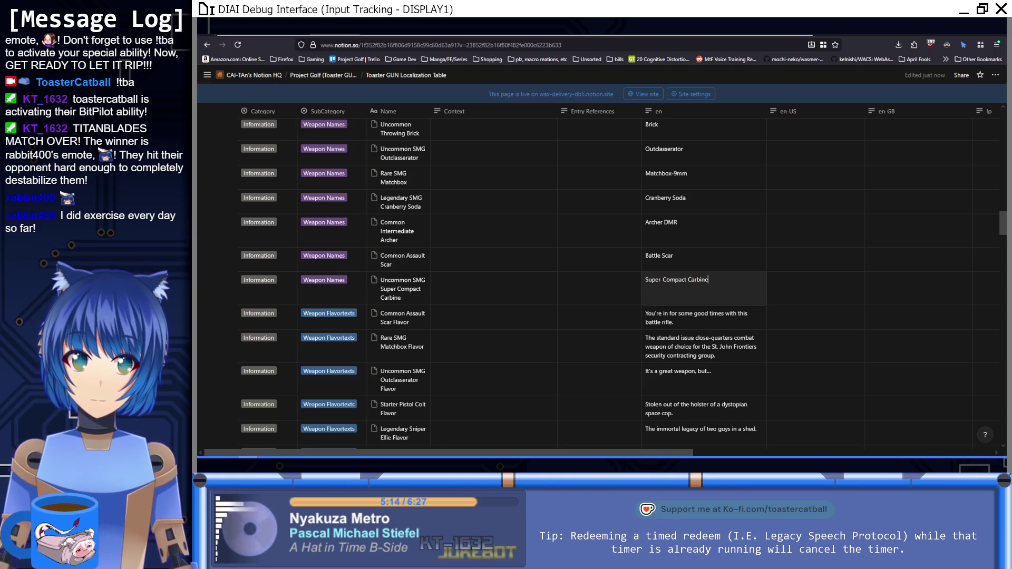
pyautogui.press('Return')
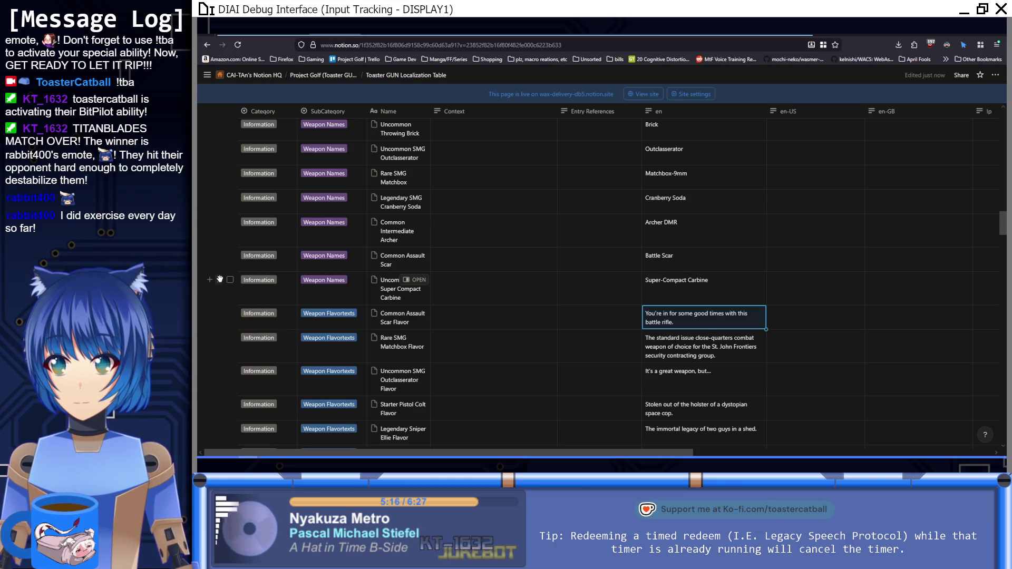
# Duplicate the carbine row and name the copy with a 'Flavor' suffix.
pyautogui.click(218, 280)
pyautogui.click(253, 313)
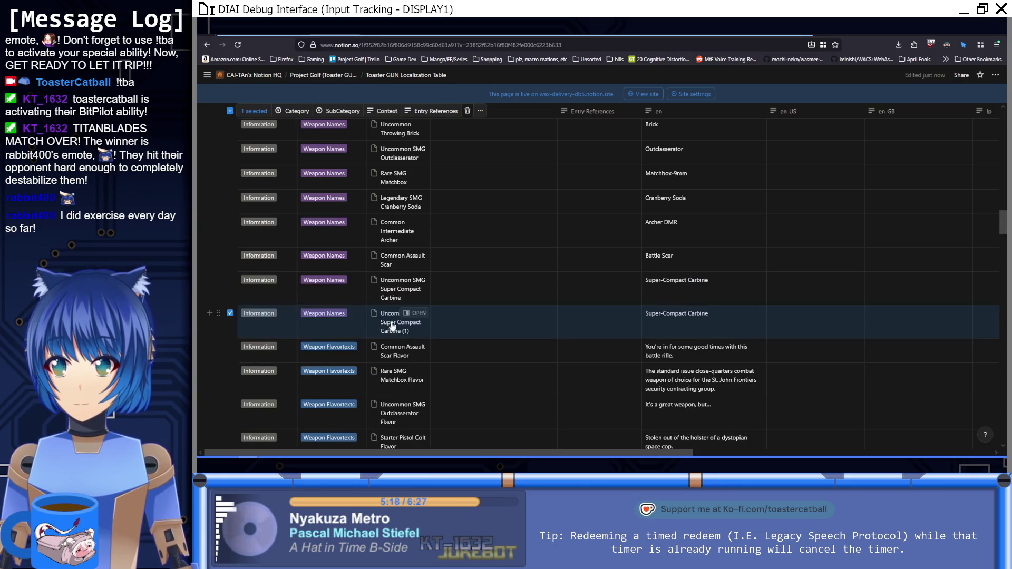
pyautogui.click(397, 329)
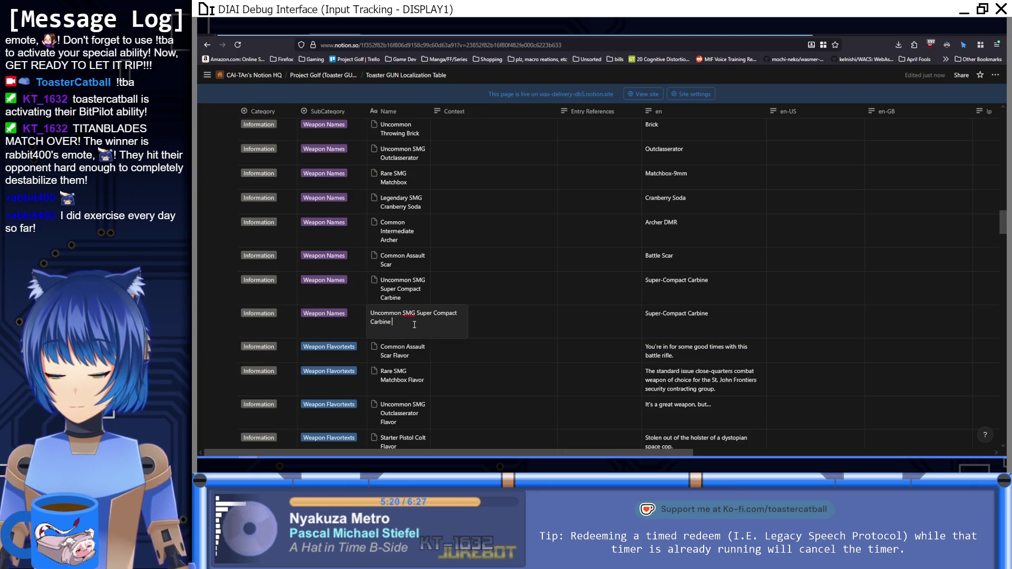
pyautogui.write('Flavor')
pyautogui.press('Return')
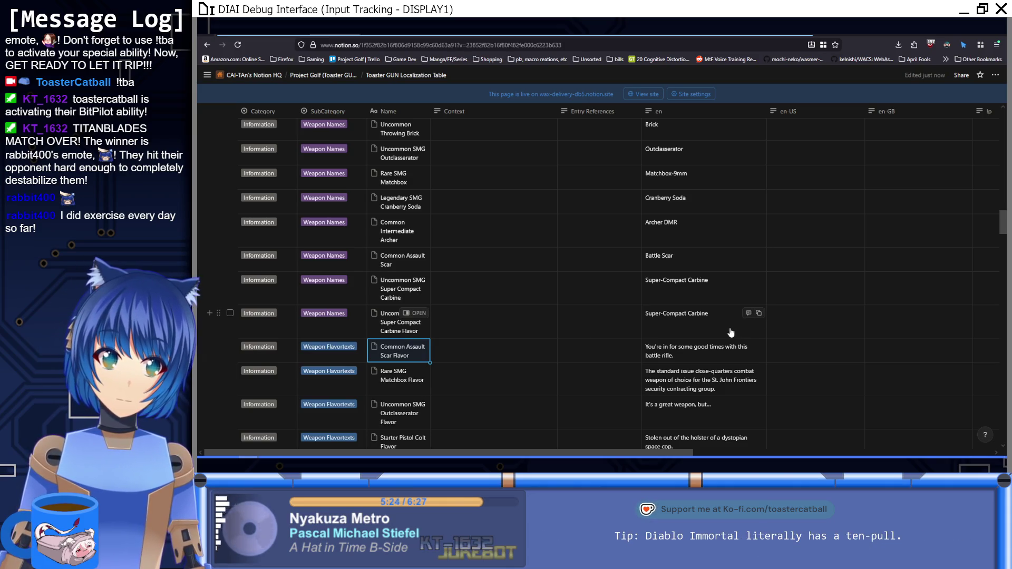
pyautogui.hotkey('ctrl', 'Tab')
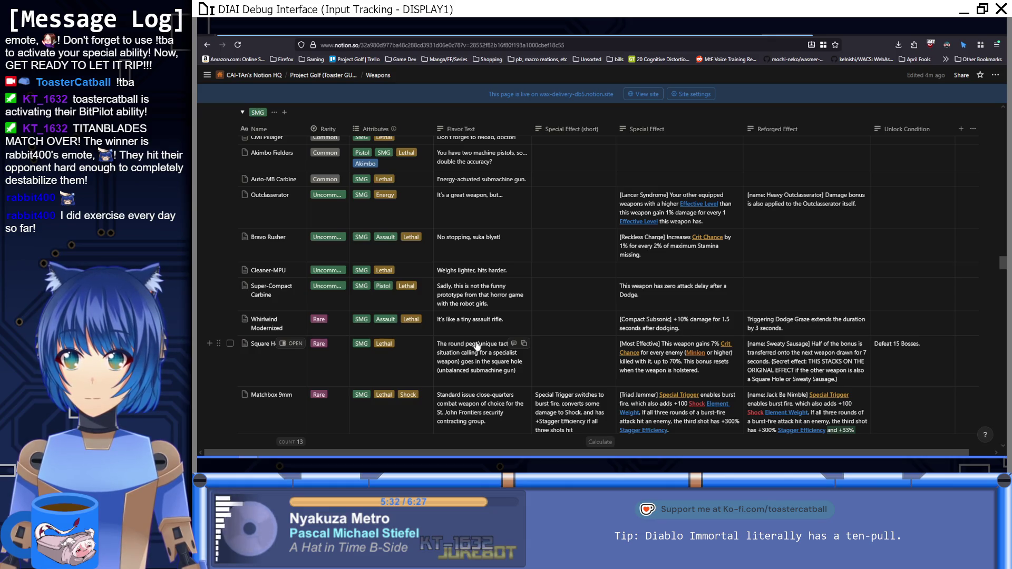
# File the carbine Flavor row under the Weapon Flavortexts subcategory.
pyautogui.click(502, 304)
pyautogui.press('Escape')
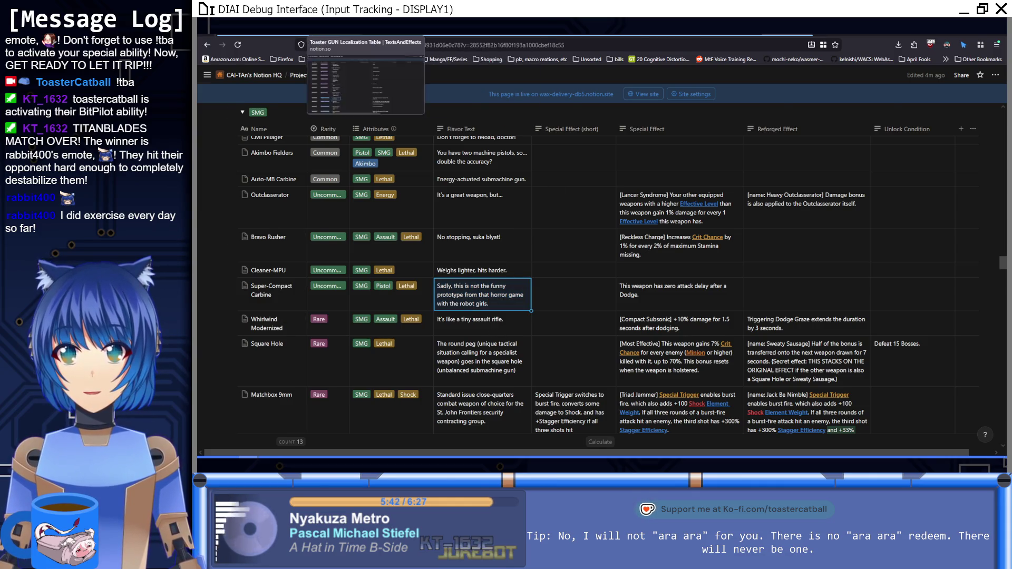
pyautogui.click(422, 33)
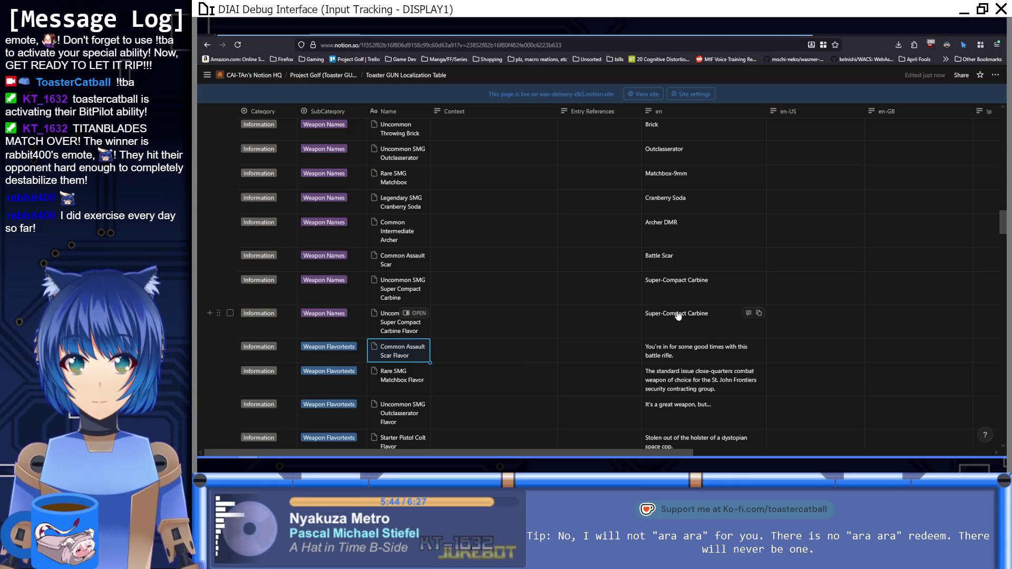
pyautogui.click(697, 328)
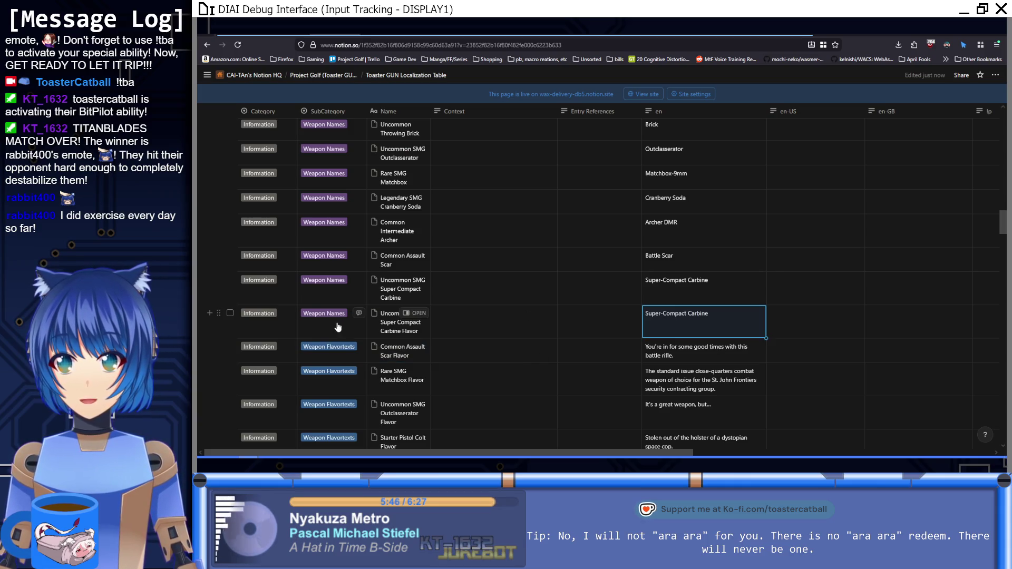
pyautogui.click(352, 315)
pyautogui.scroll(-5, 348, 363)
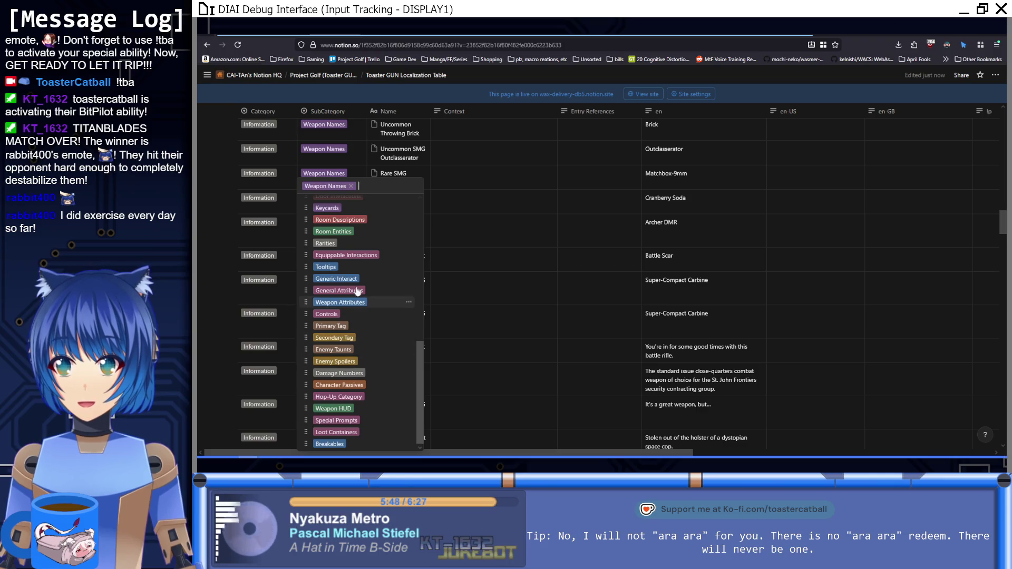
pyautogui.scroll(2, 353, 266)
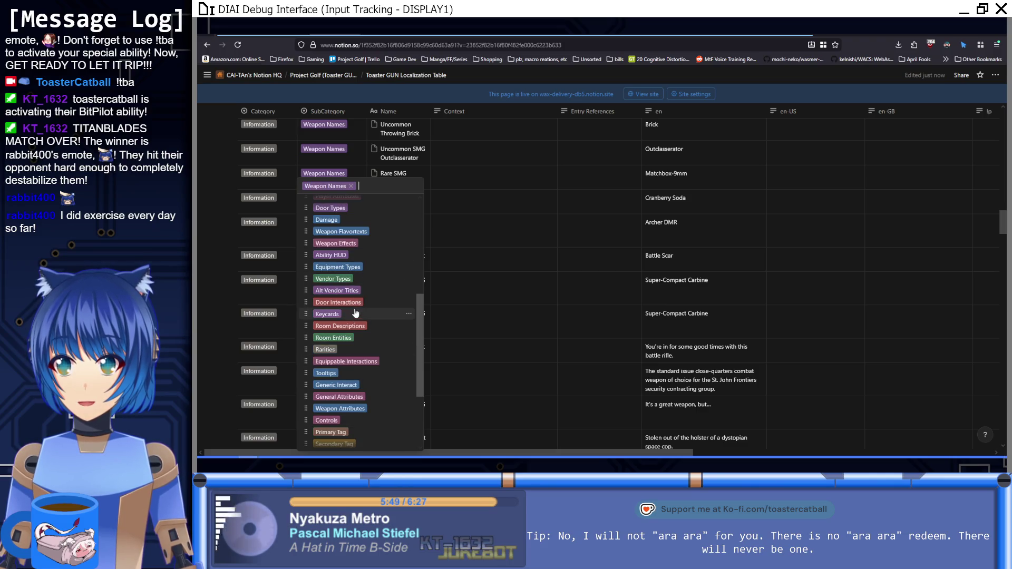
pyautogui.click(358, 232)
# Paste the robot-girls horror-game flavor line as the Flavor row's en text.
pyautogui.tripleClick(711, 318)
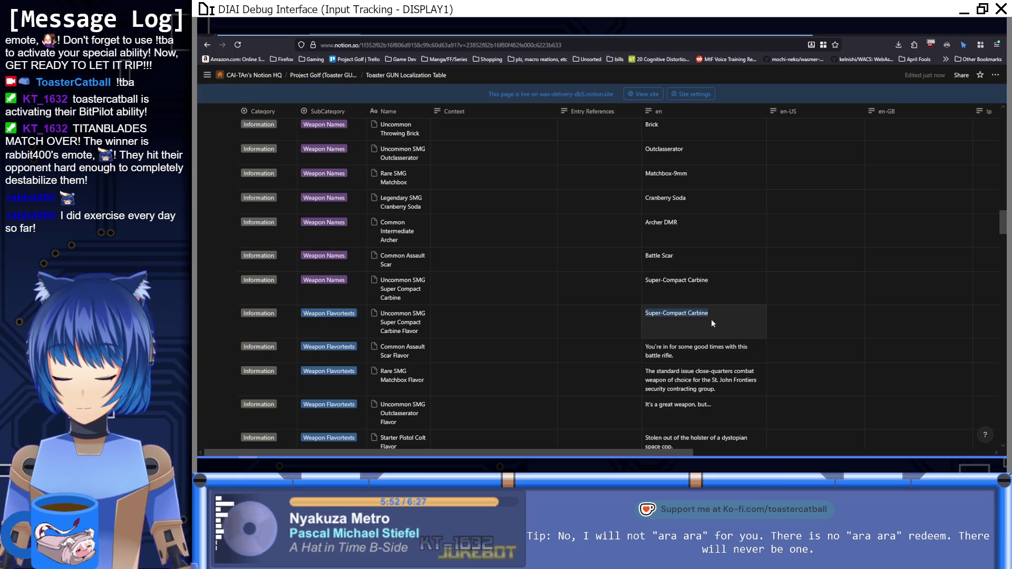
pyautogui.hotkey('ctrl', 'v')
pyautogui.press('Return')
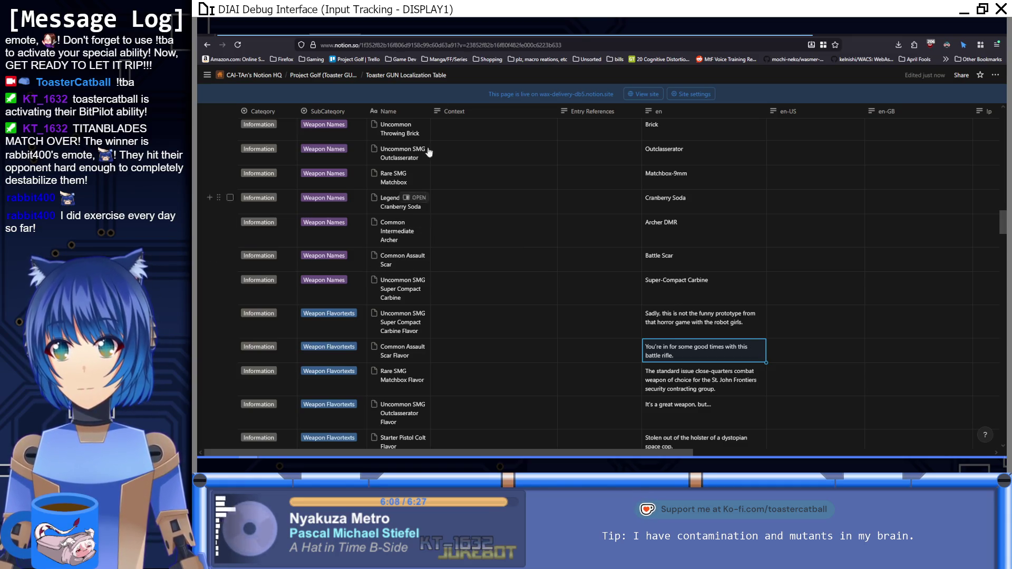
pyautogui.hotkey('alt', 'Tab')
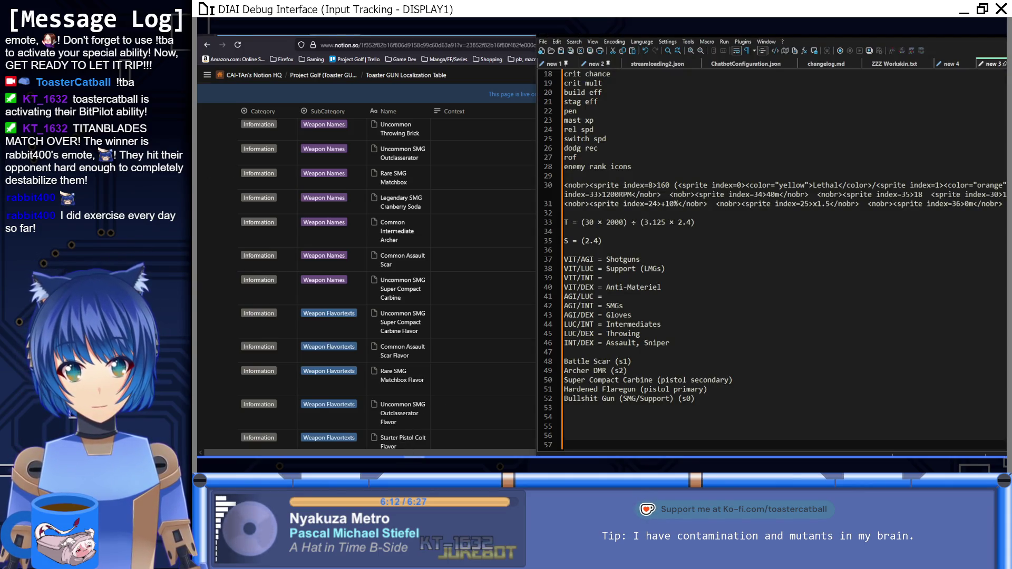
# Duplicate the Super Compact Carbine name row and look up the next weapon on the Weapons page.
pyautogui.click(271, 39)
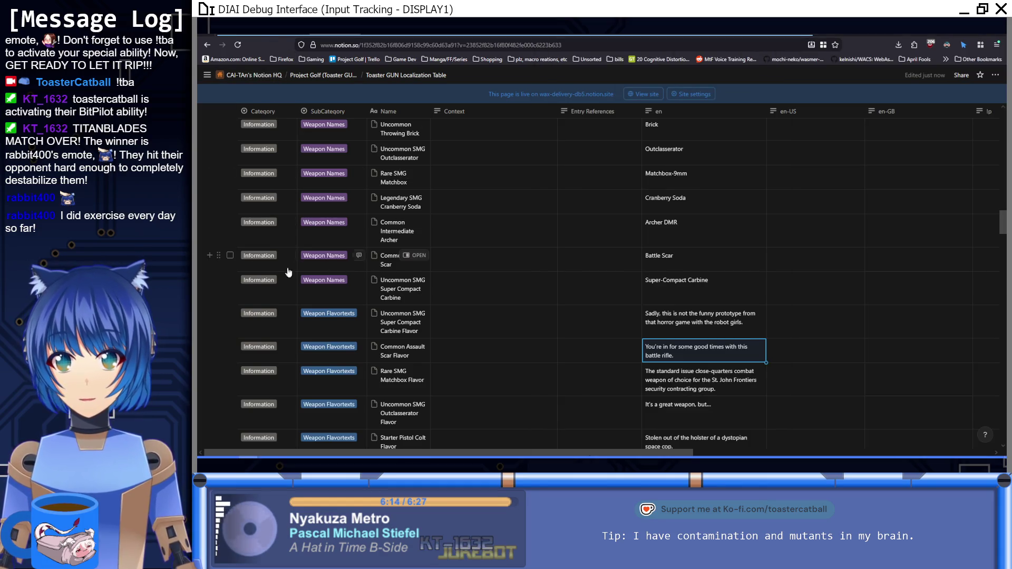
pyautogui.click(219, 279)
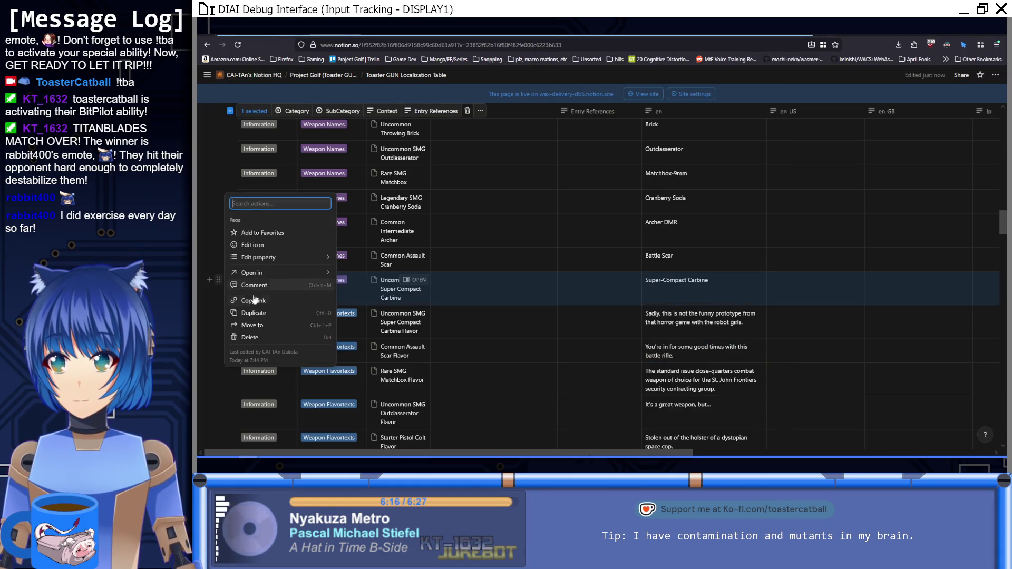
pyautogui.click(253, 313)
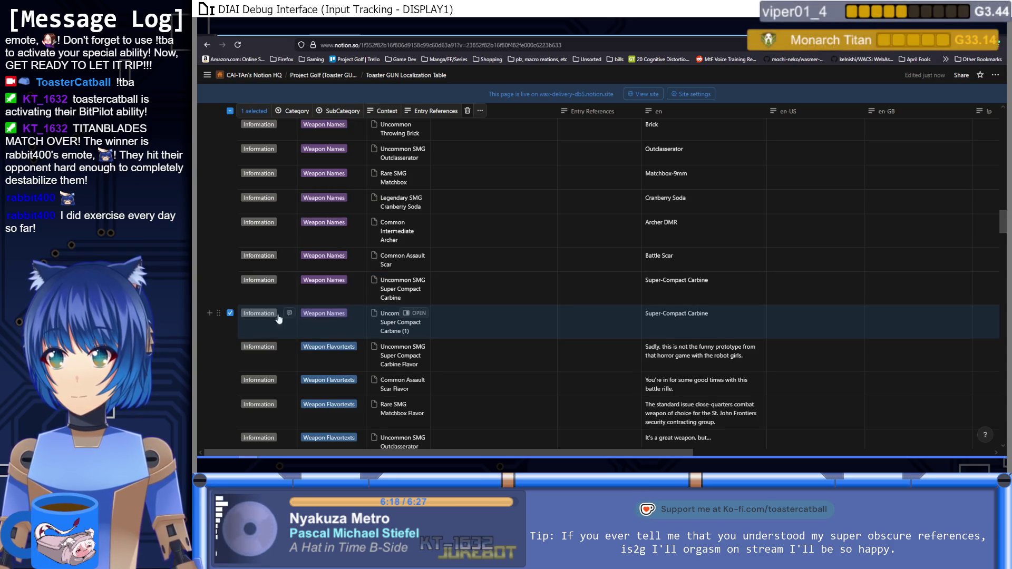
pyautogui.click(417, 329)
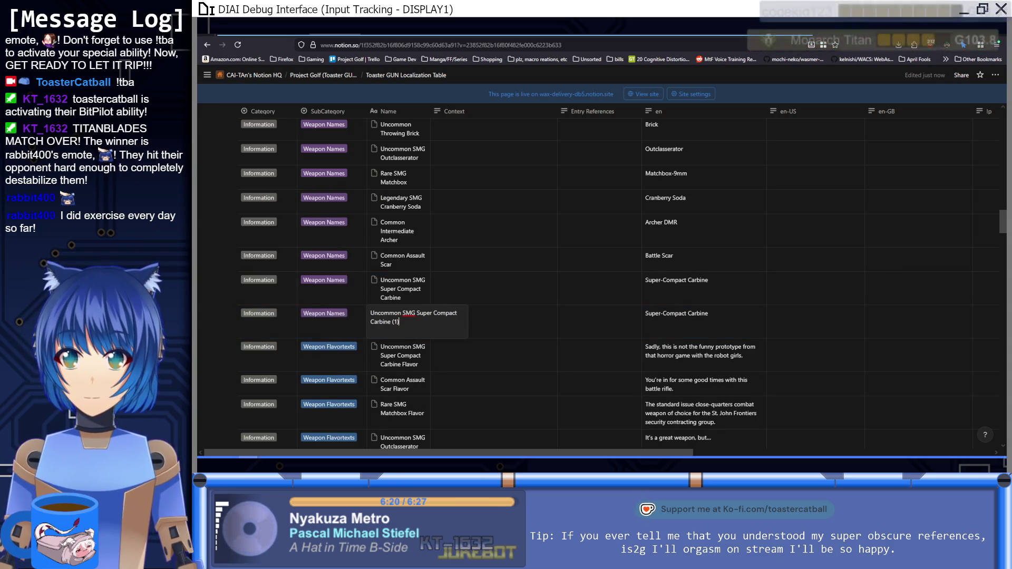
pyautogui.hotkey('ctrl', 'Tab')
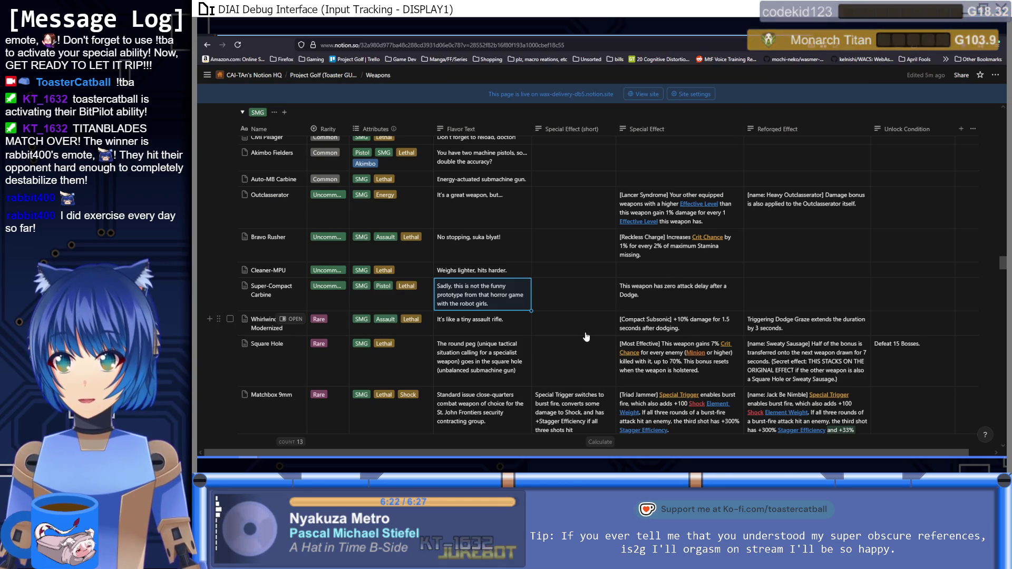
pyautogui.scroll(-5, 585, 331)
pyautogui.scroll(2, 585, 331)
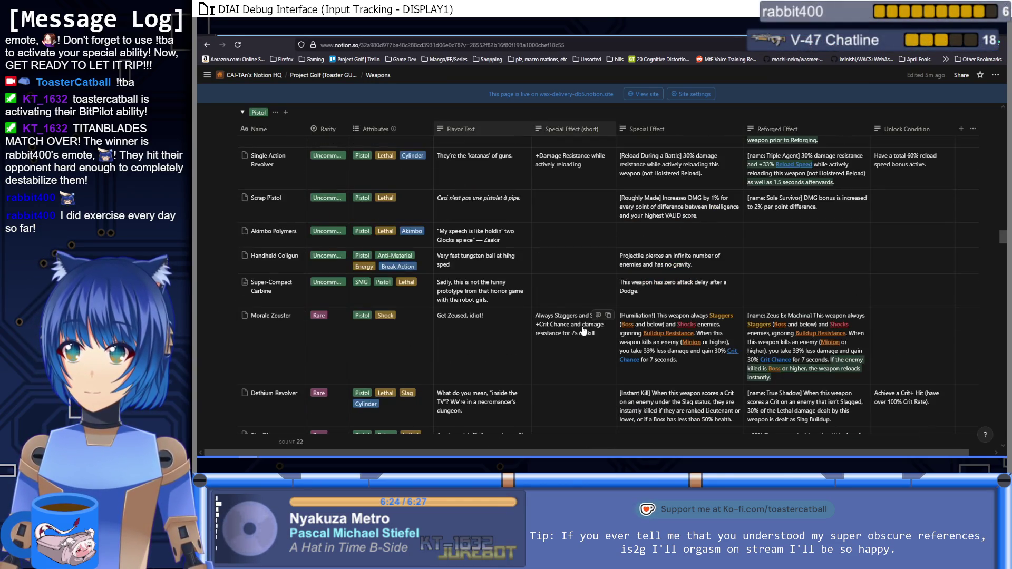
pyautogui.scroll(2, 584, 331)
pyautogui.scroll(1, 583, 331)
pyautogui.scroll(1, 583, 331)
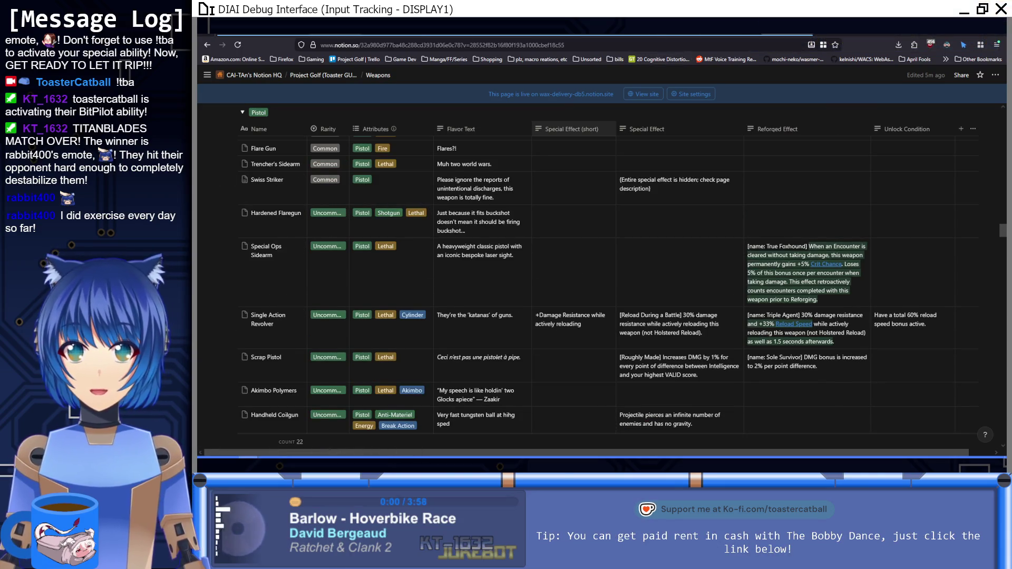
pyautogui.hotkey('ctrl', 'Tab')
# Rename the duplicate to 'Uncommon Pistol Hardened Flaregun'.
pyautogui.moveTo(419, 327); pyautogui.dragTo(402, 316)
pyautogui.press('BackSpace')
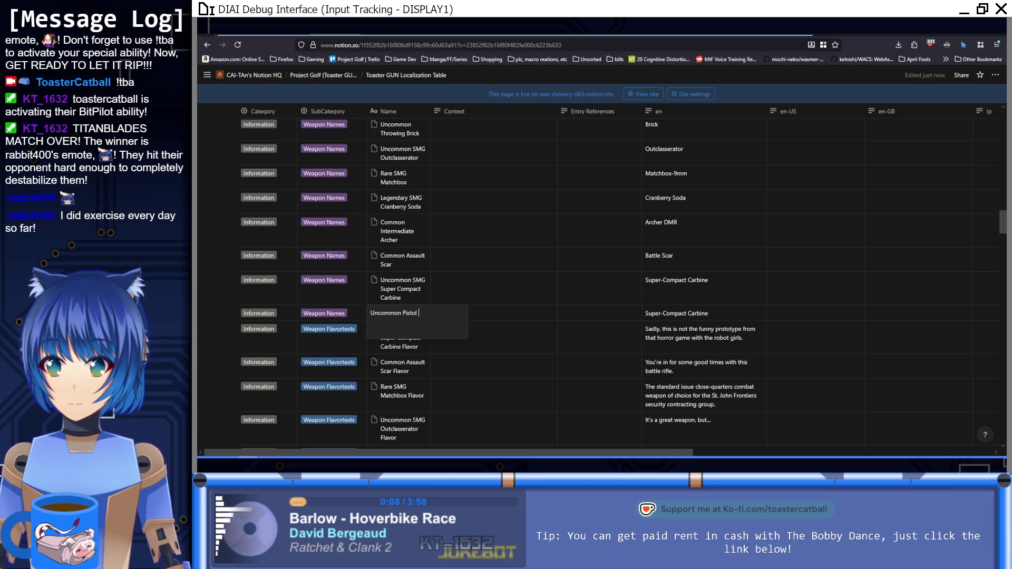
pyautogui.write('Hardened F')
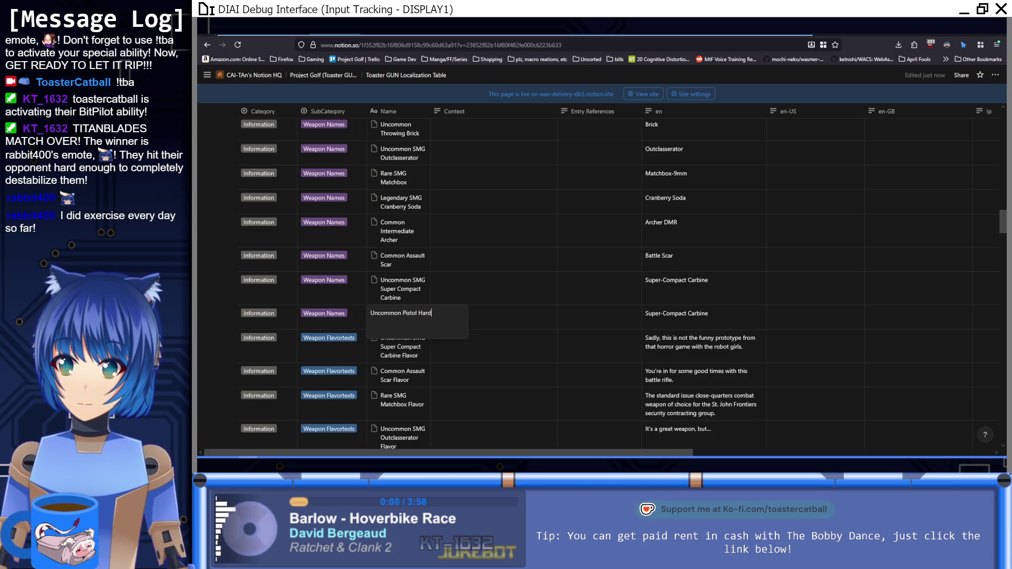
pyautogui.write('laregu')
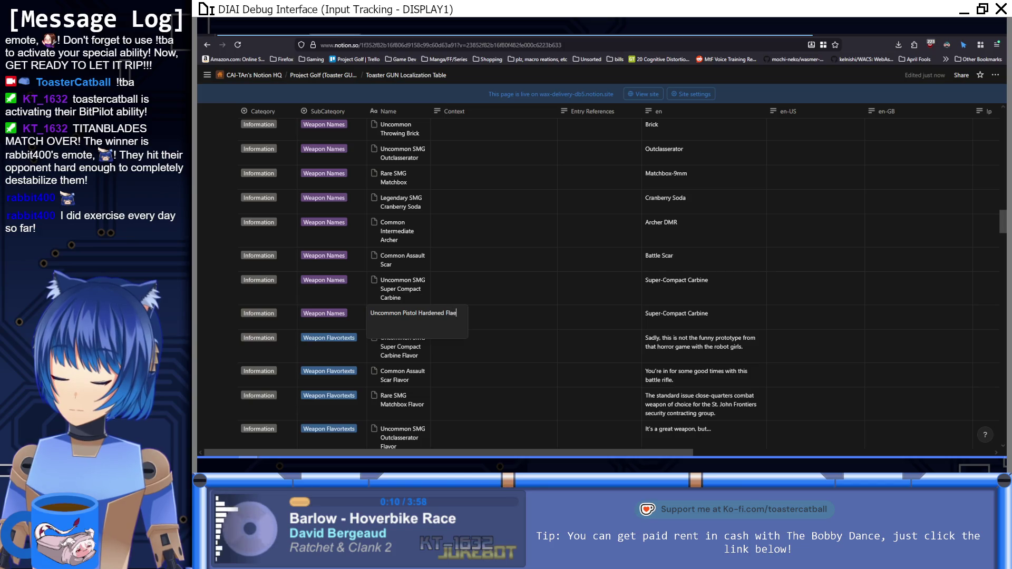
pyautogui.write('n')
pyautogui.press('Return')
pyautogui.press('Down')
# Set the Flaregun row's en text to 'Hardened Flaregun'.
pyautogui.click(703, 323)
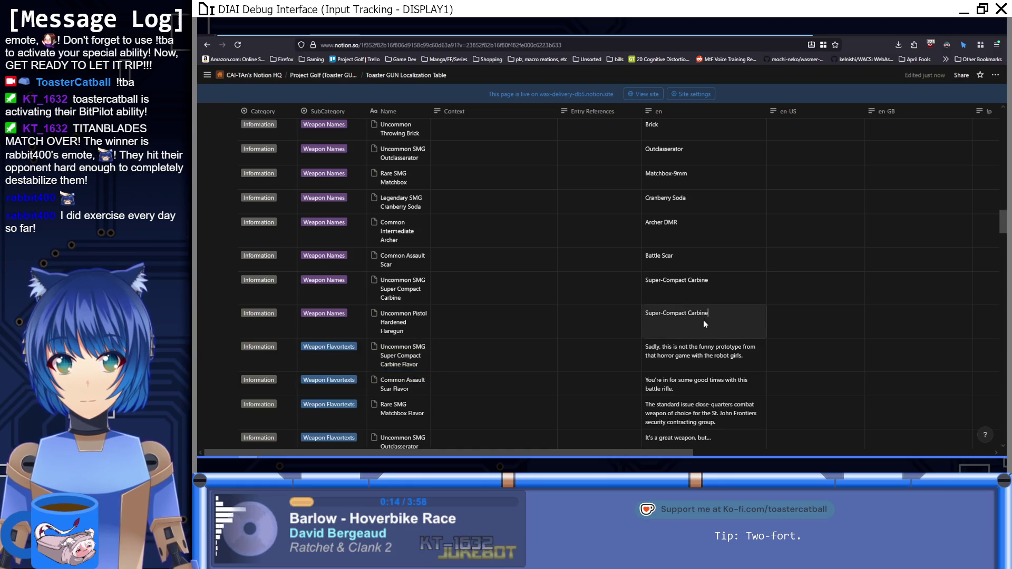
pyautogui.write('Harde')
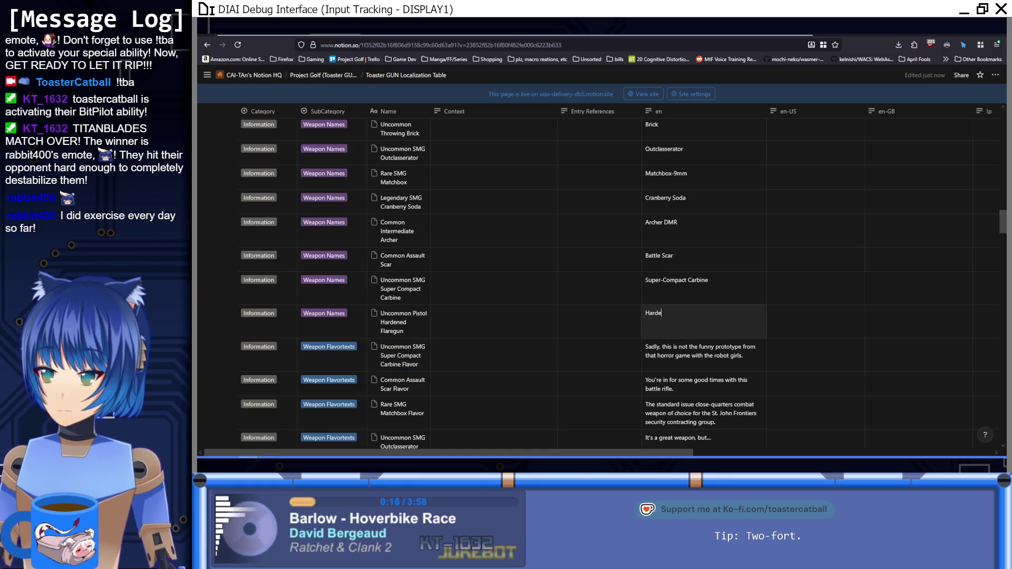
pyautogui.press('BackSpace')
pyautogui.press('BackSpace')
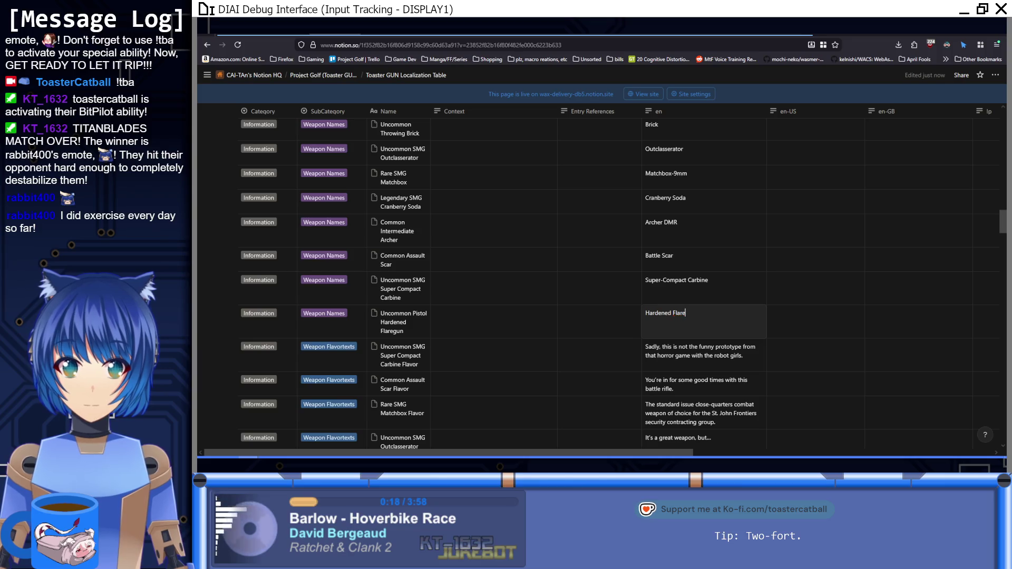
pyautogui.write('e')
pyautogui.press('Return')
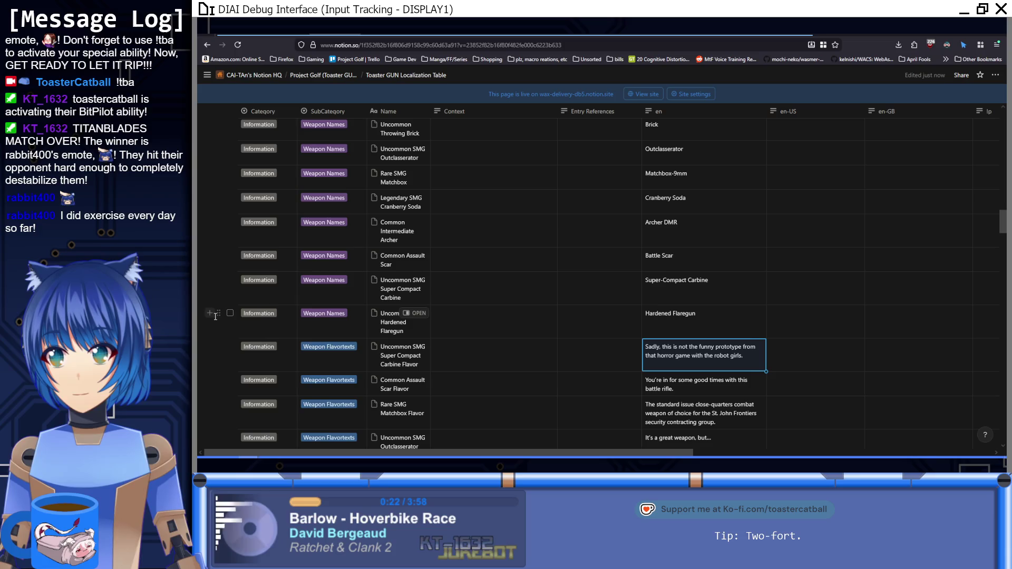
pyautogui.click(217, 315)
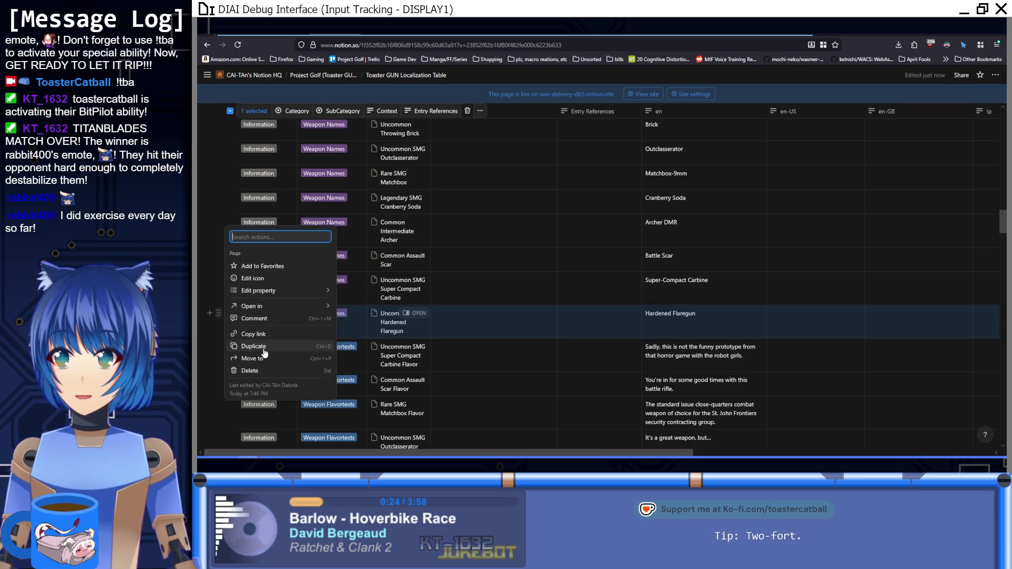
# Duplicate the Flaregun row as 'Uncommon Pistol Hardened Flaregun Flavor' under Weapon Flavortexts.
pyautogui.click(253, 344)
pyautogui.click(419, 365)
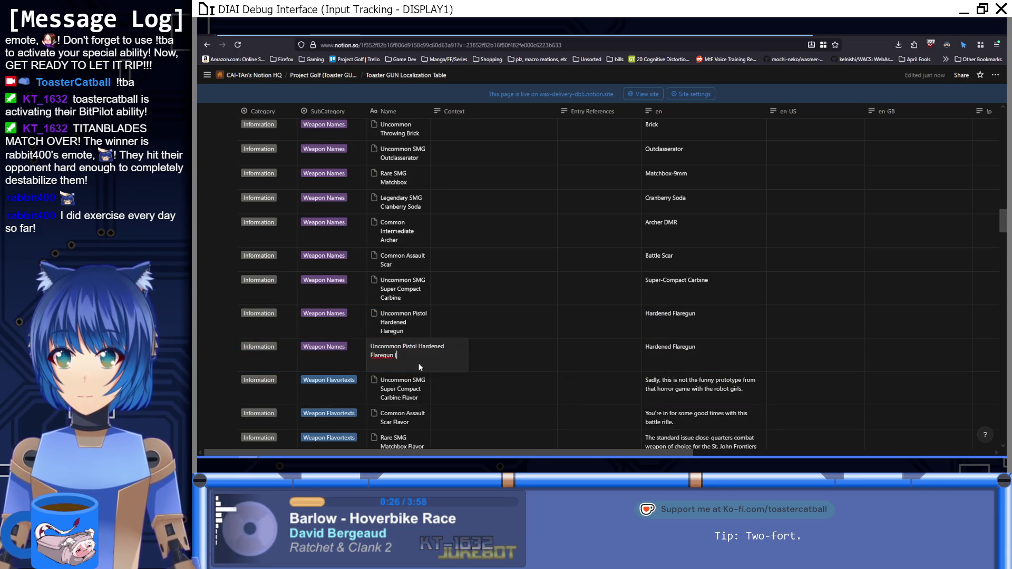
pyautogui.press('BackSpace')
pyautogui.press('BackSpace')
pyautogui.press('BackSpace')
pyautogui.write('r')
pyautogui.press('Return')
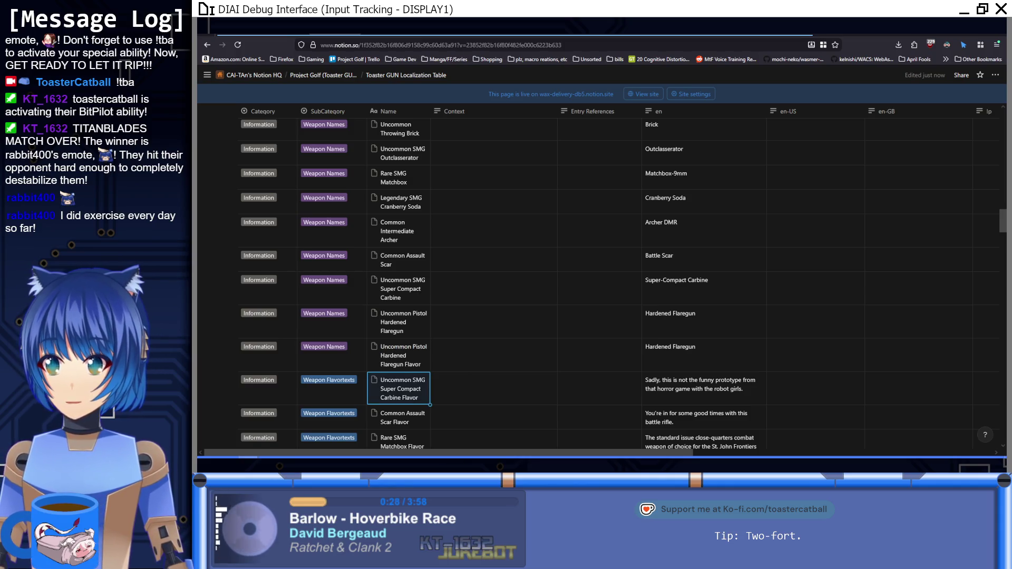
pyautogui.click(350, 362)
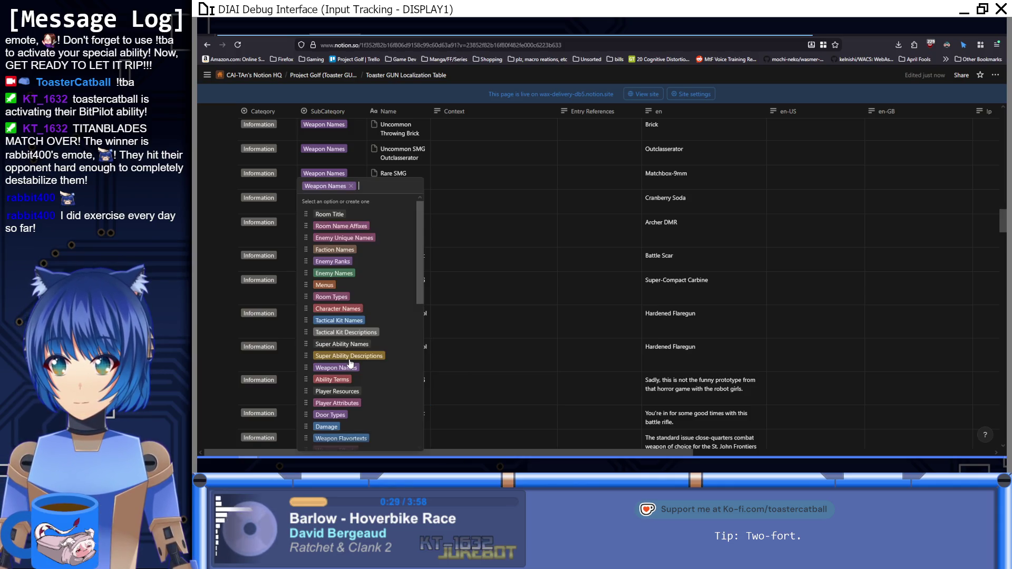
pyautogui.click(362, 439)
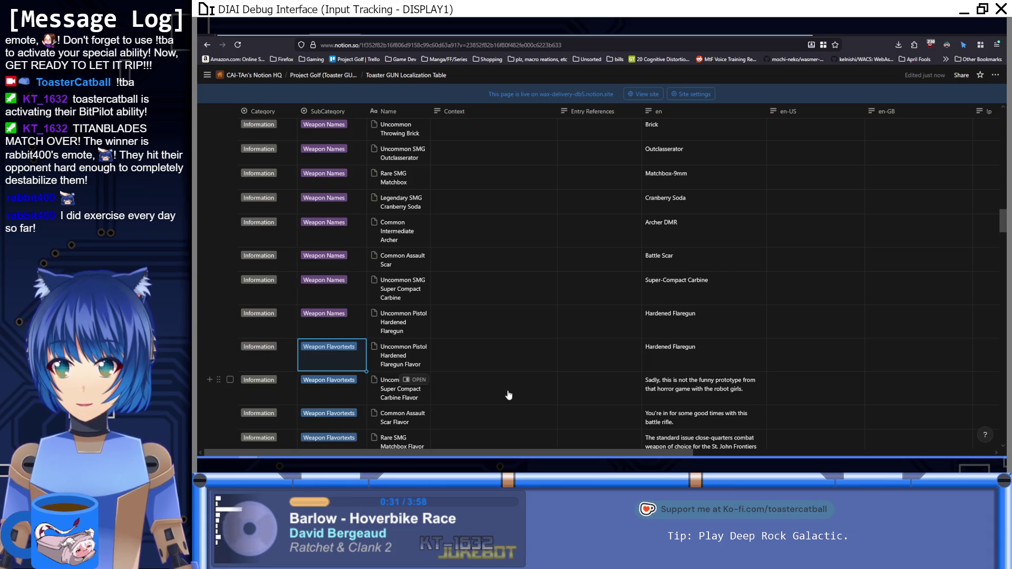
pyautogui.click(718, 360)
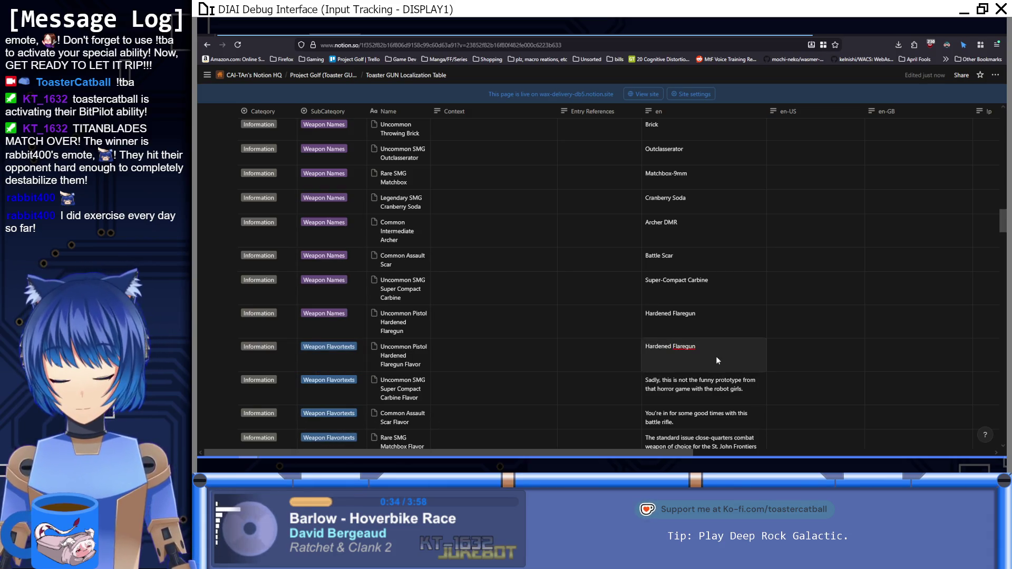
pyautogui.hotkey('ctrl', 'Tab')
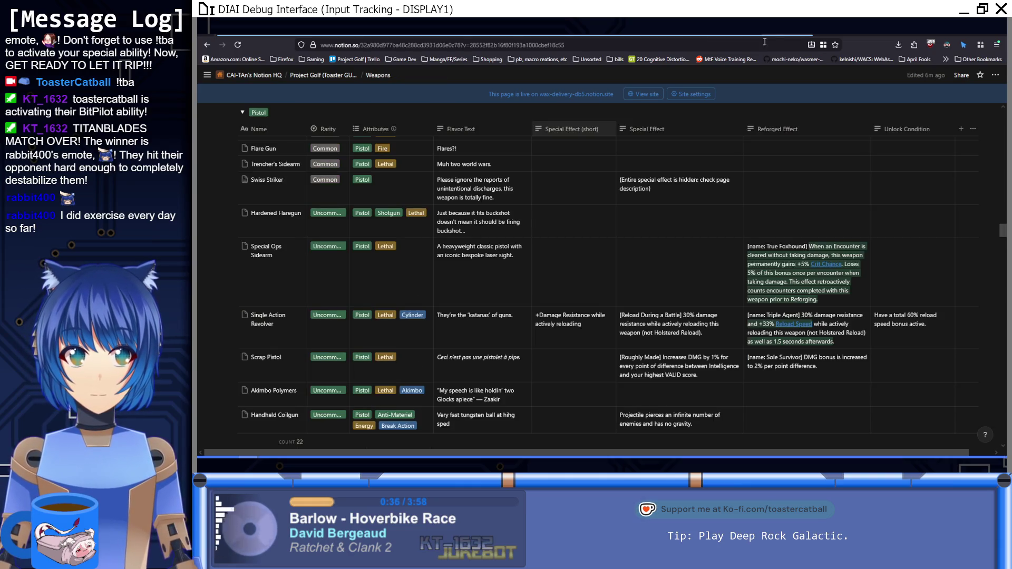
# Copy Hardened Flaregun's buckshot flavor line from the Weapons page into the Flavor row's en text.
pyautogui.click(499, 224)
pyautogui.tripleClick(498, 226)
pyautogui.hotkey('ctrl', 'c')
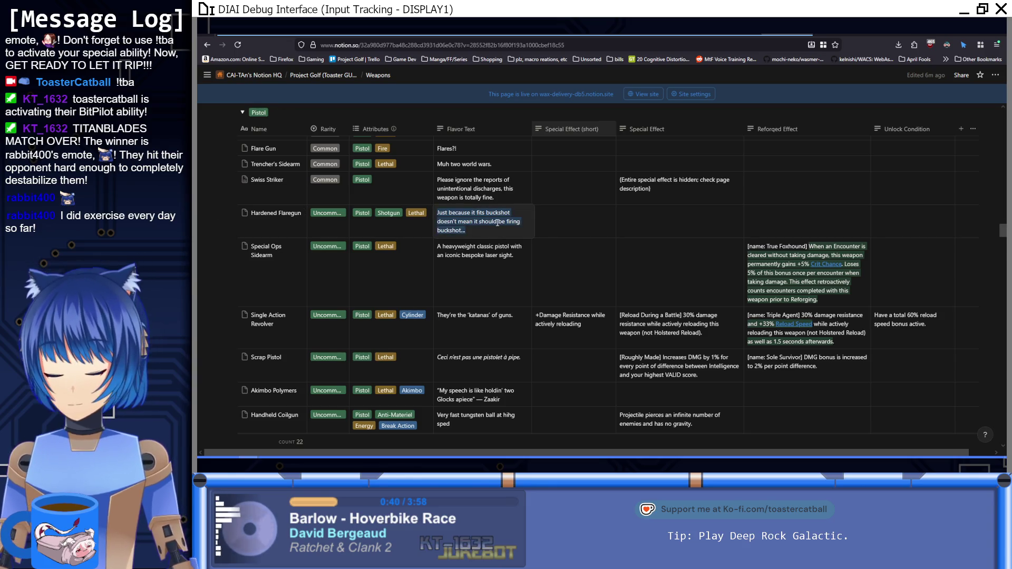
pyautogui.press('Escape')
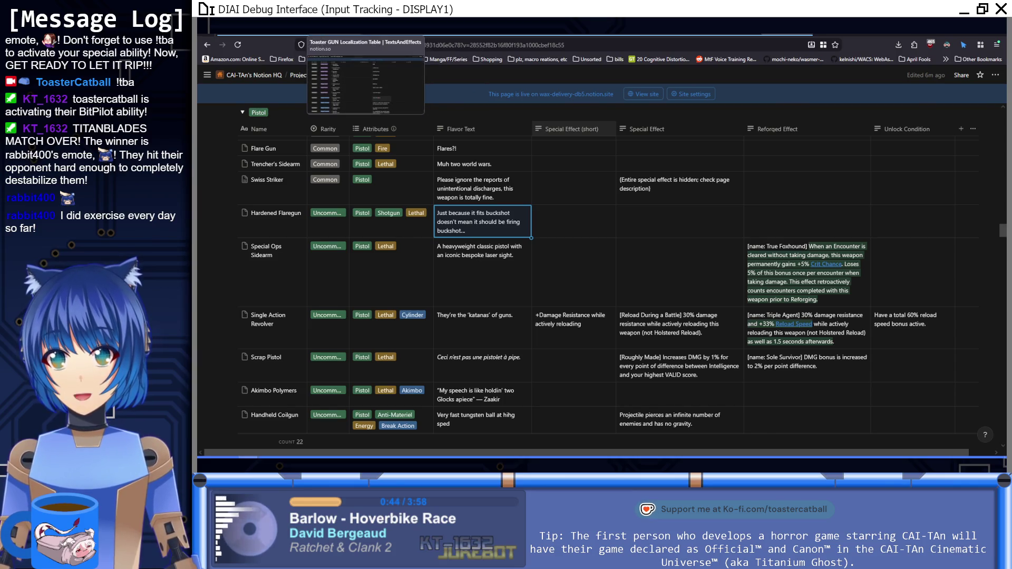
pyautogui.click(369, 32)
pyautogui.hotkey('ctrl', 'a')
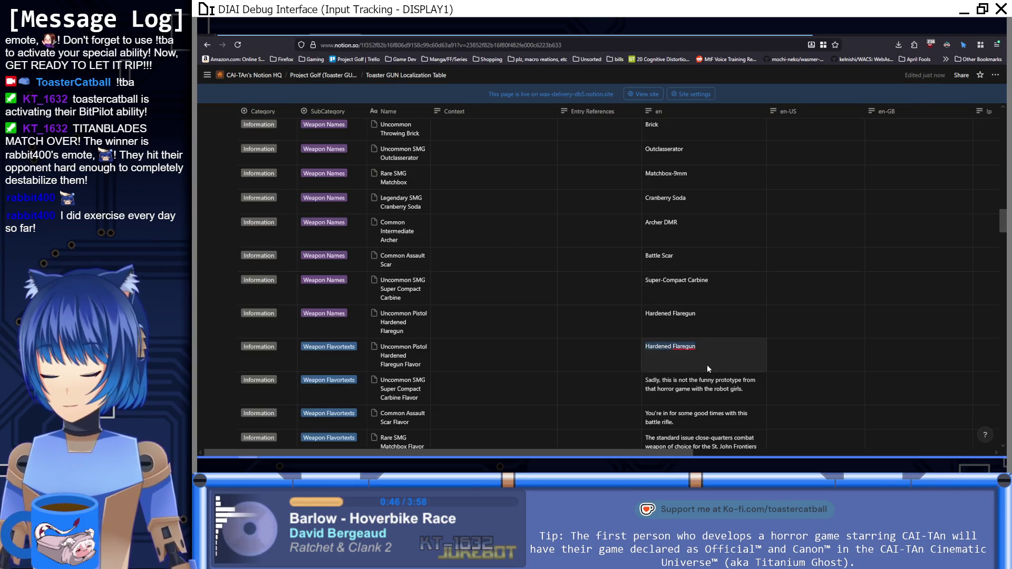
pyautogui.hotkey('ctrl', 'v')
pyautogui.press('Return')
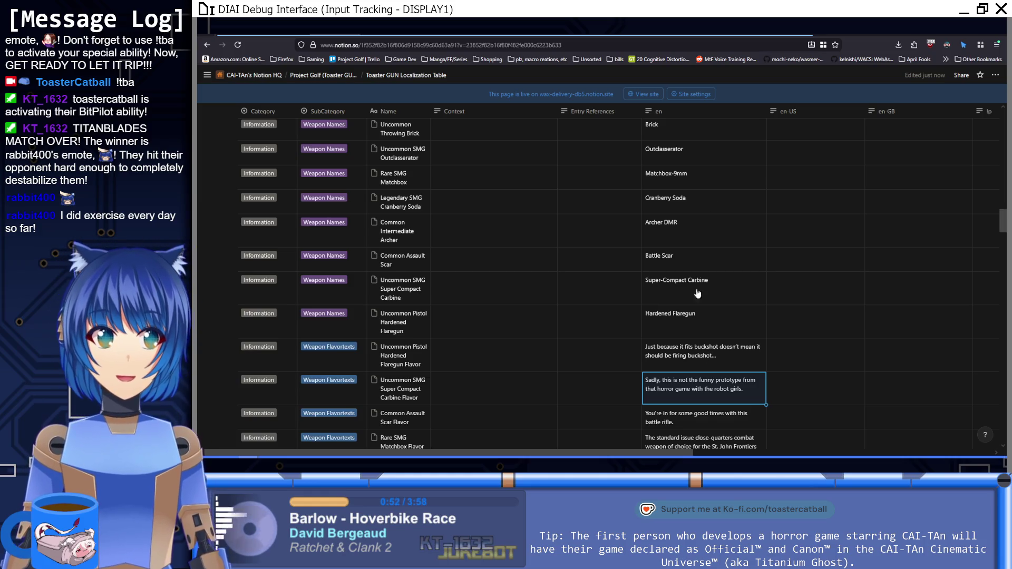
pyautogui.click(730, 32)
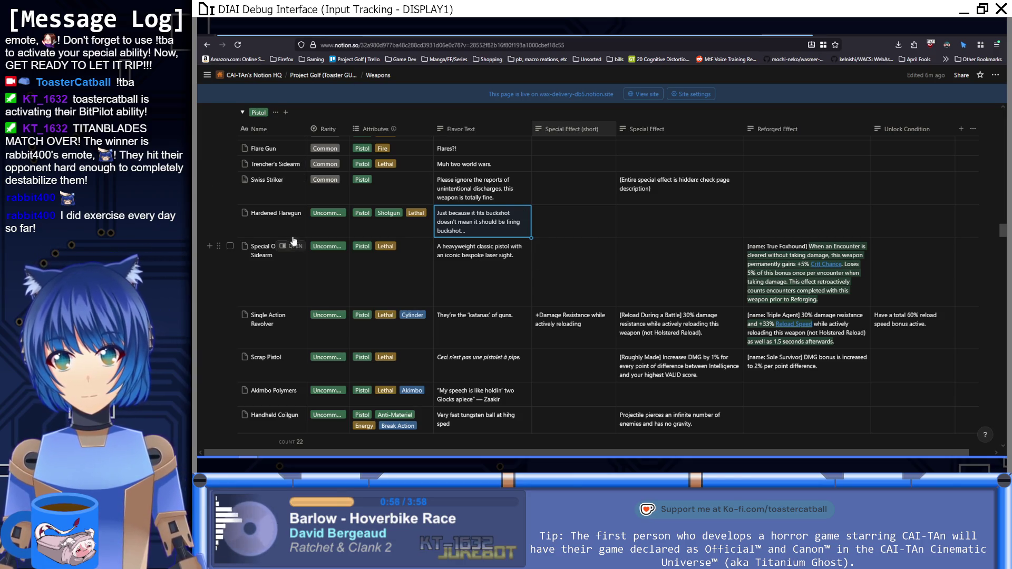
pyautogui.click(293, 219)
pyautogui.doubleClick(283, 213)
pyautogui.write('Flare Gun')
pyautogui.press('Return')
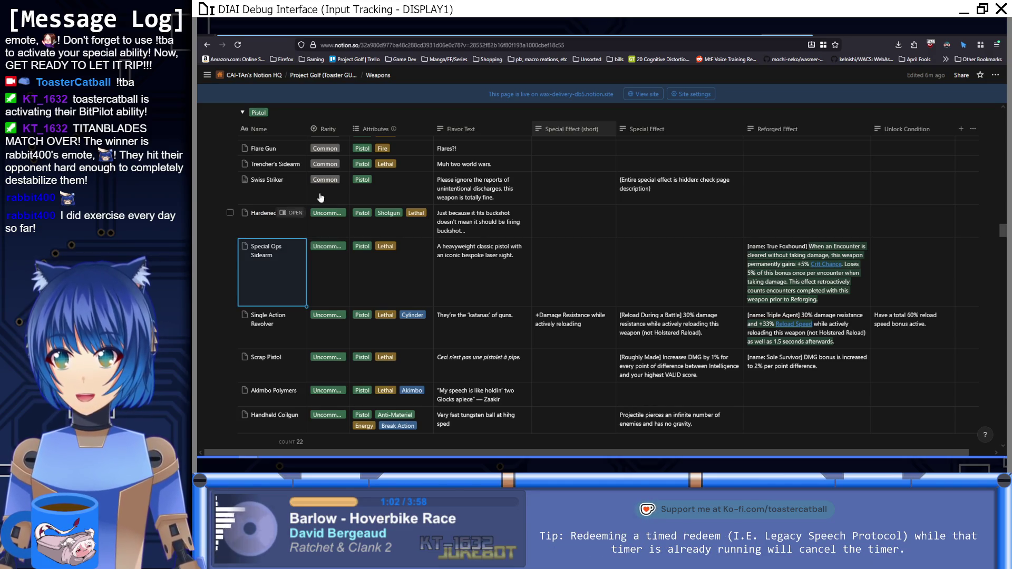
pyautogui.hotkey('ctrl', 'Tab')
pyautogui.click(701, 323)
pyautogui.doubleClick(689, 313)
pyautogui.write('Flare Gun')
pyautogui.press('Return')
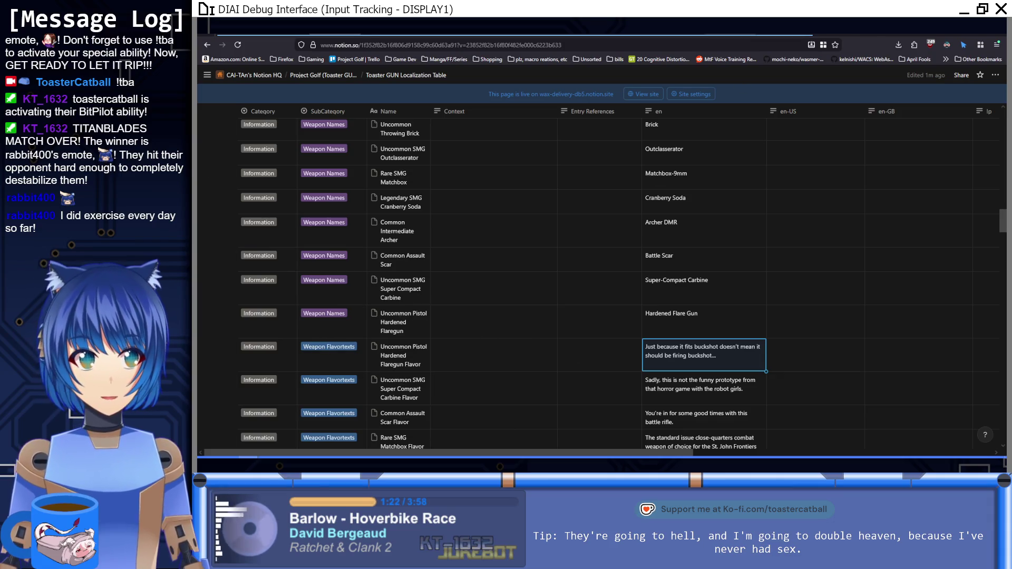
pyautogui.hotkey('ctrl', 'Tab')
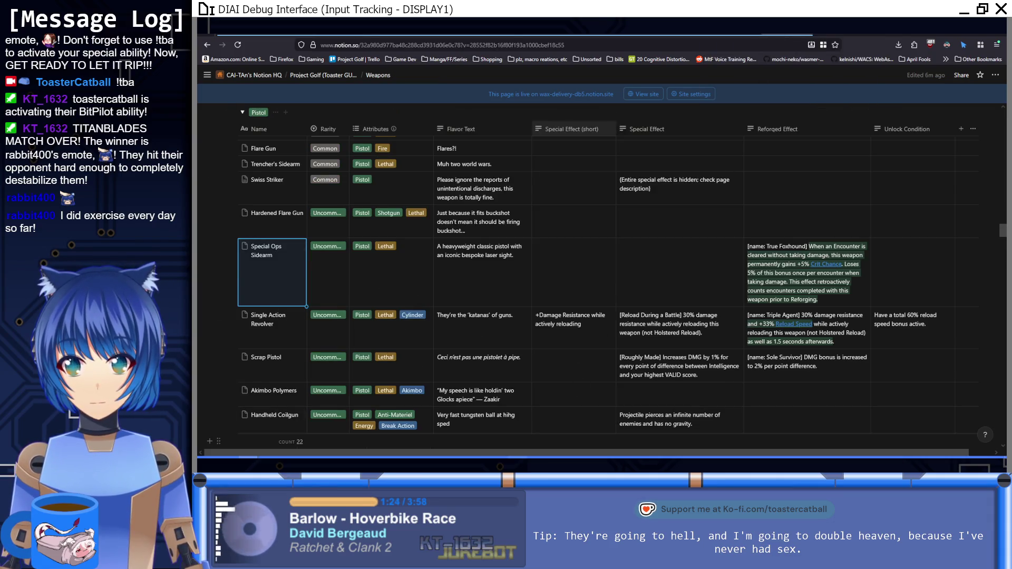
pyautogui.hotkey('alt', 'Tab')
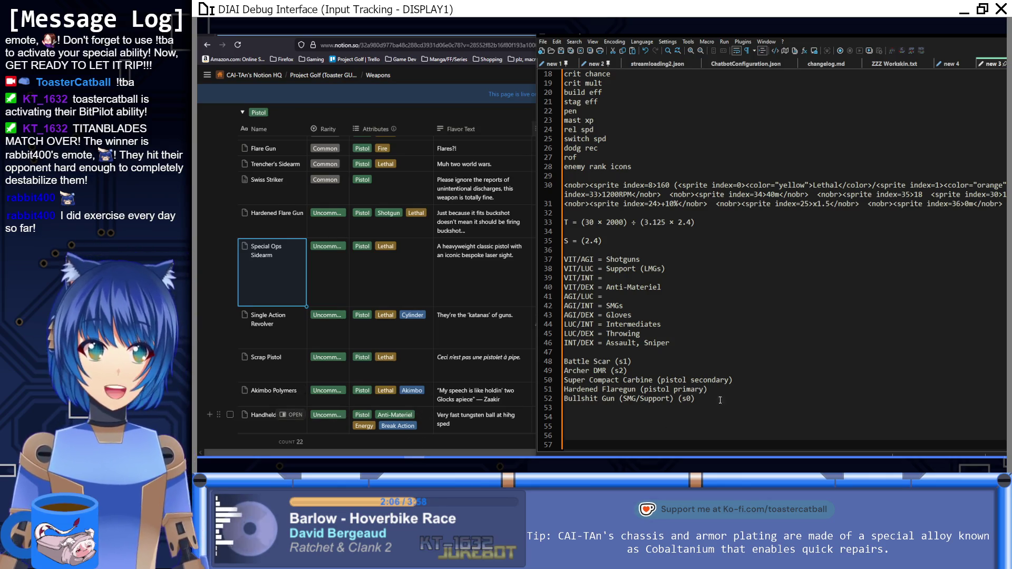
# Replace the SMG/Support loadout line with THE SLOPPER and move it above Battle Scar.
pyautogui.moveTo(675, 398)
pyautogui.mouseDown()
pyautogui.moveTo(622, 400)
pyautogui.moveTo(598, 413)
pyautogui.mouseUp()
pyautogui.click(598, 413)
pyautogui.moveTo(674, 399); pyautogui.dragTo(561, 402)
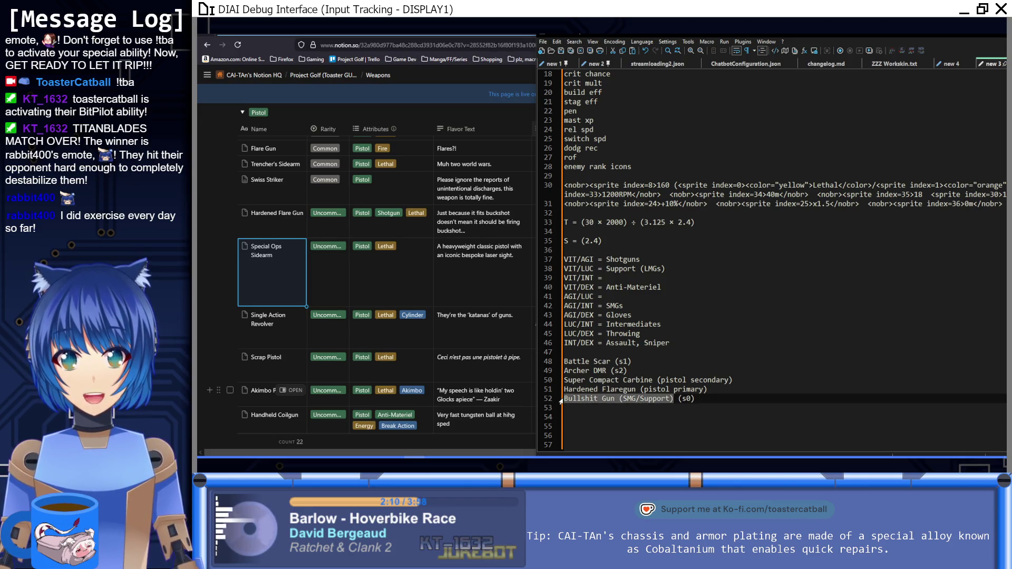
pyautogui.write('THE SLOPP')
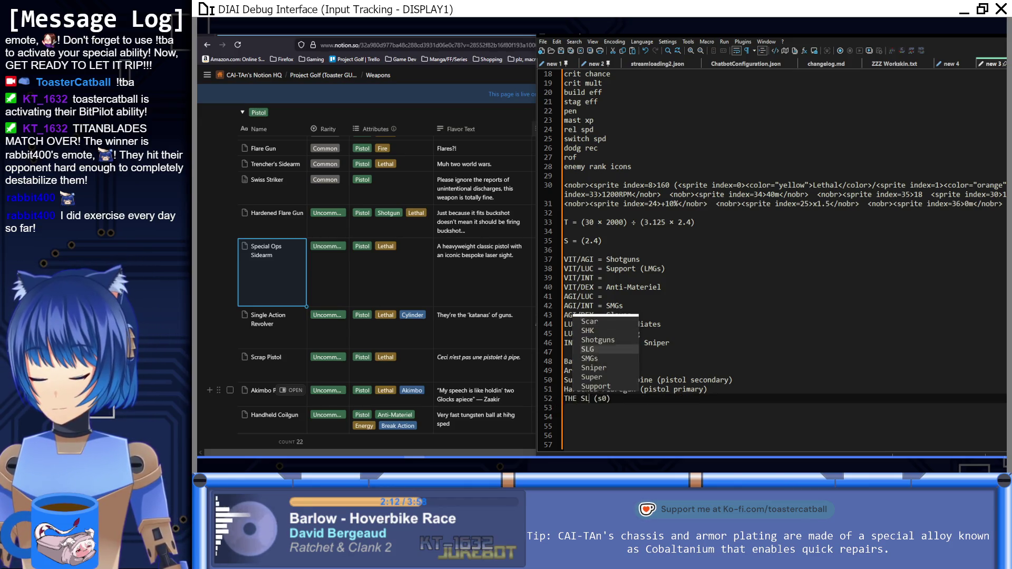
pyautogui.write('ER')
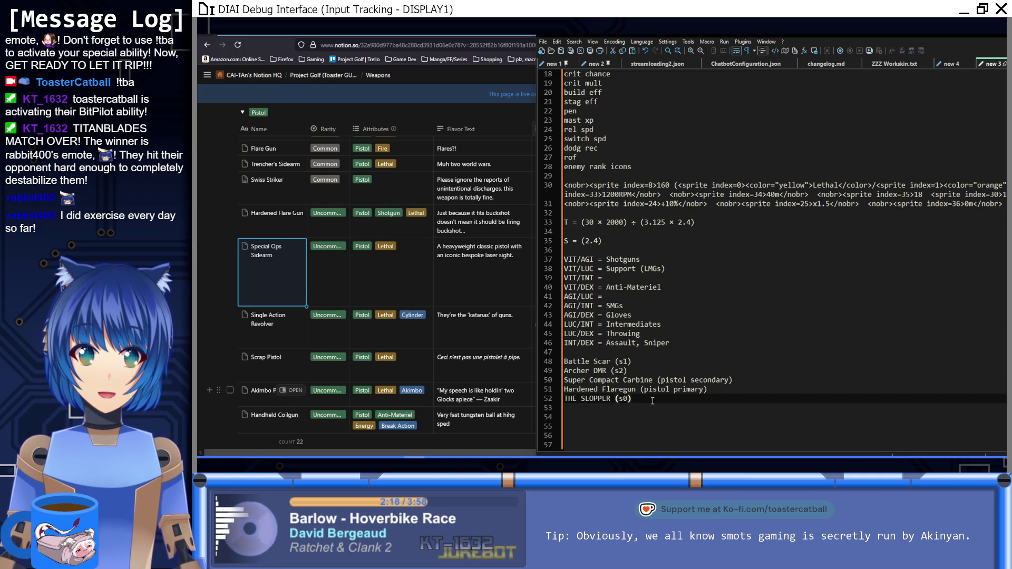
pyautogui.moveTo(652, 401); pyautogui.dragTo(725, 392)
pyautogui.hotkey('ctrl', 'shift', 'Up')
pyautogui.hotkey('ctrl', 'shift', 'Up')
pyautogui.hotkey('ctrl', 'shift', 'Up')
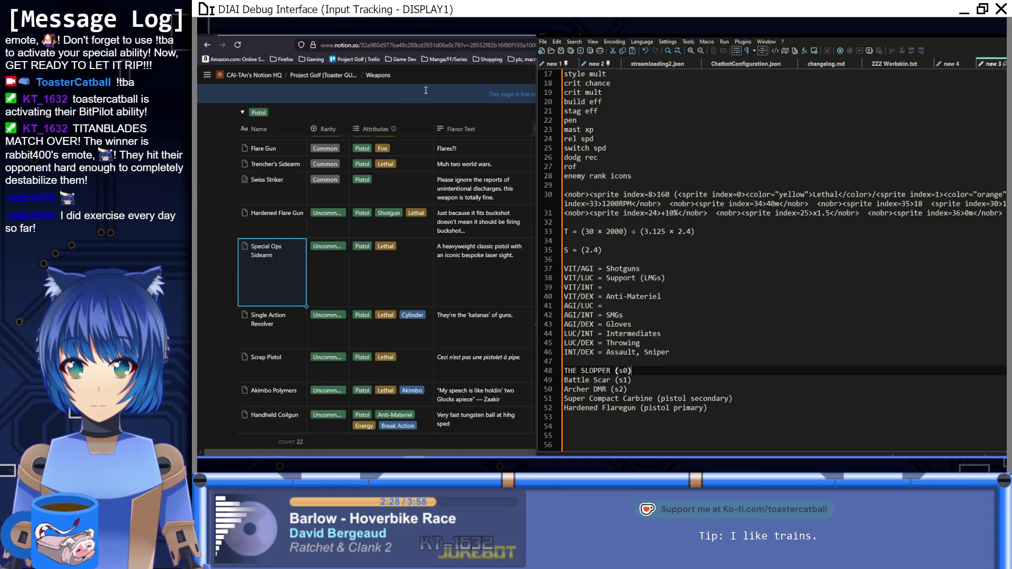
pyautogui.click(450, 78)
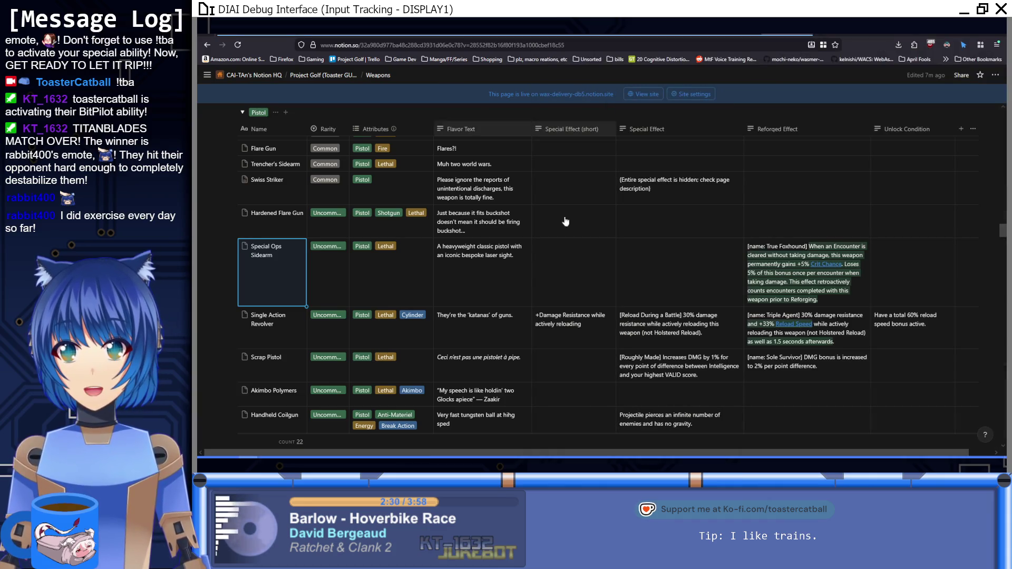
# Scroll the Weapons database down to The Slopper in the Assault group.
pyautogui.scroll(-4, 486, 365)
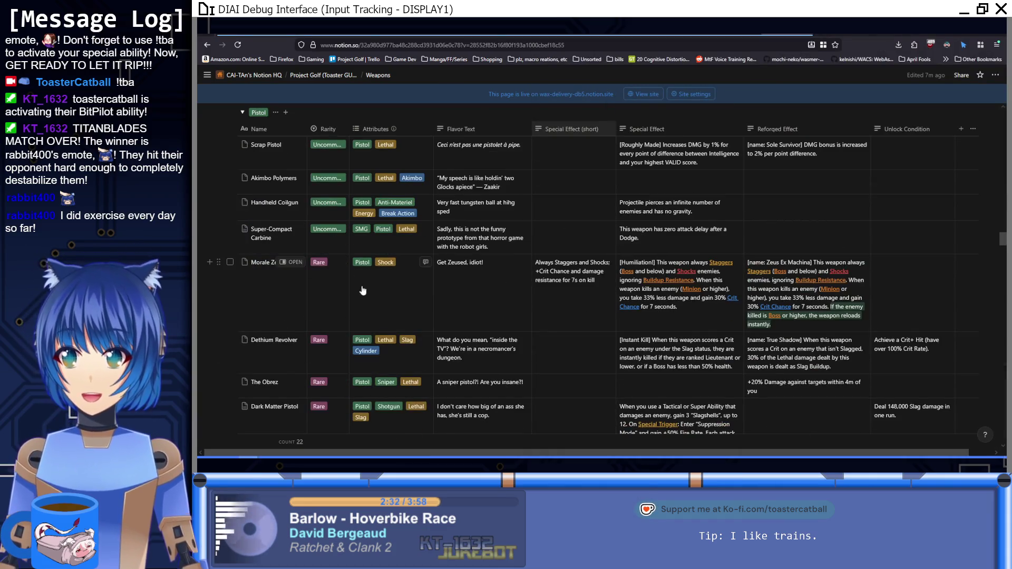
pyautogui.scroll(4, 425, 304)
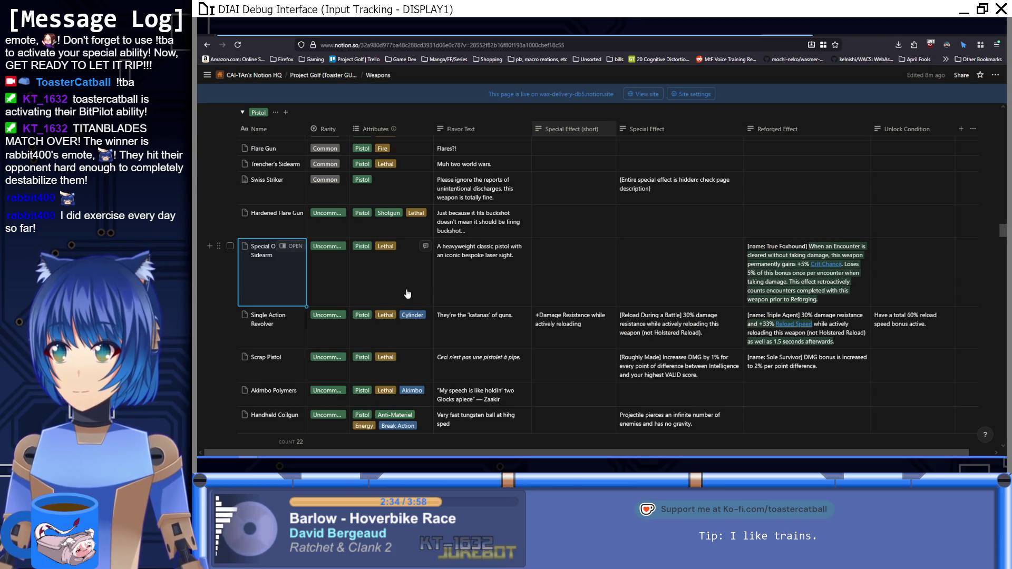
pyautogui.scroll(1, 404, 285)
pyautogui.scroll(-10, 405, 285)
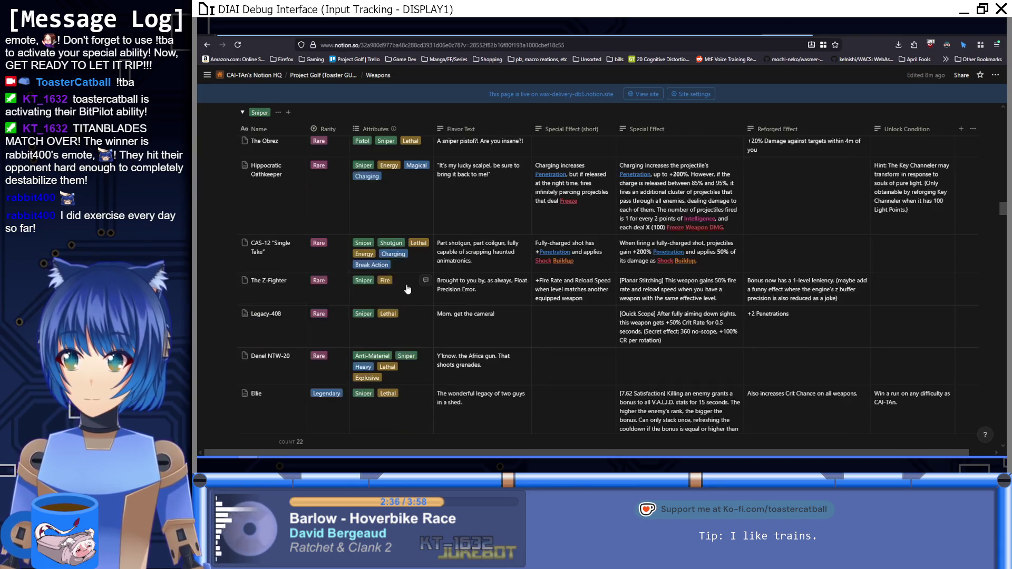
pyautogui.scroll(-10, 411, 286)
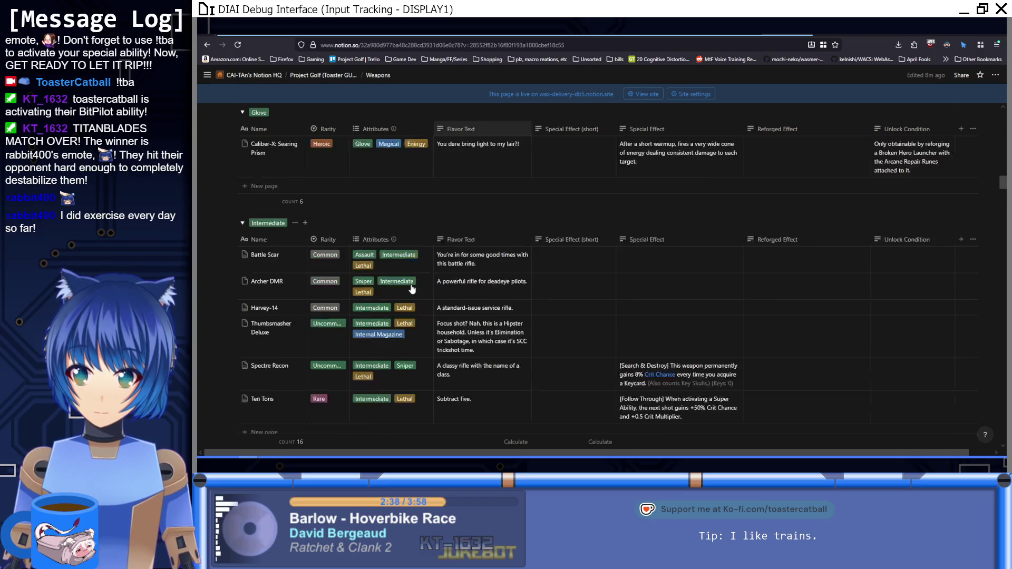
pyautogui.scroll(-10, 412, 296)
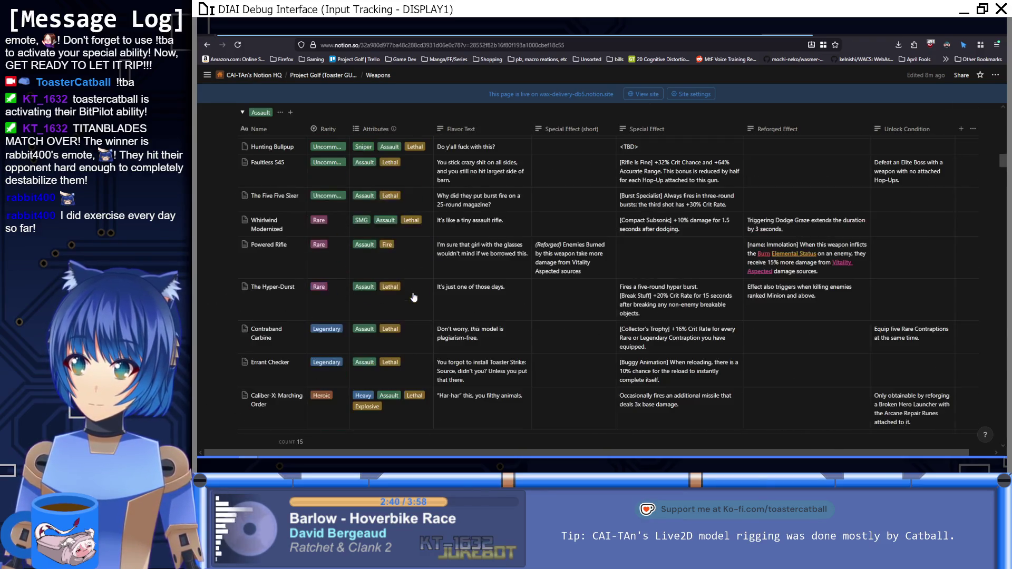
pyautogui.scroll(-3, 413, 306)
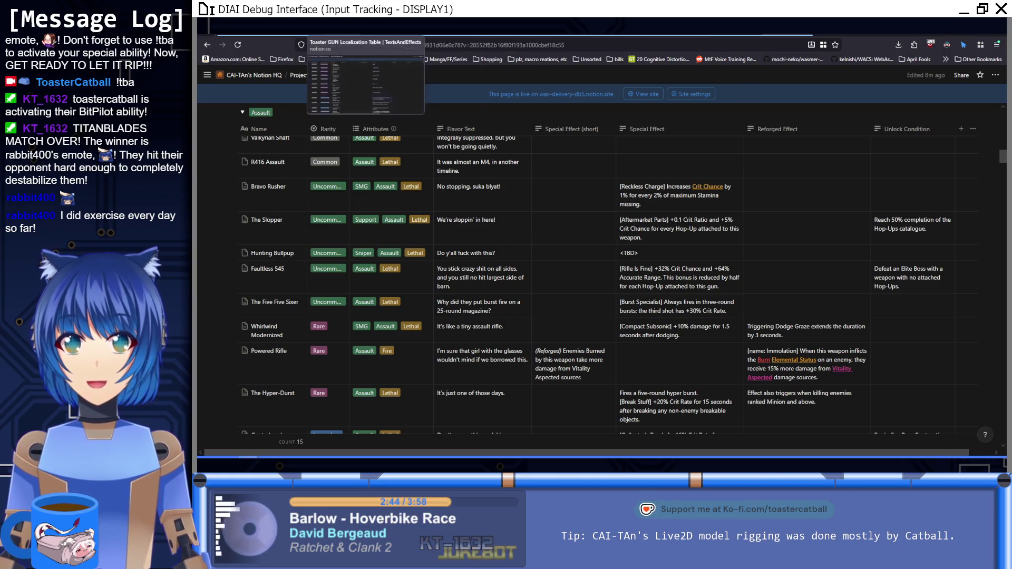
pyautogui.click(400, 26)
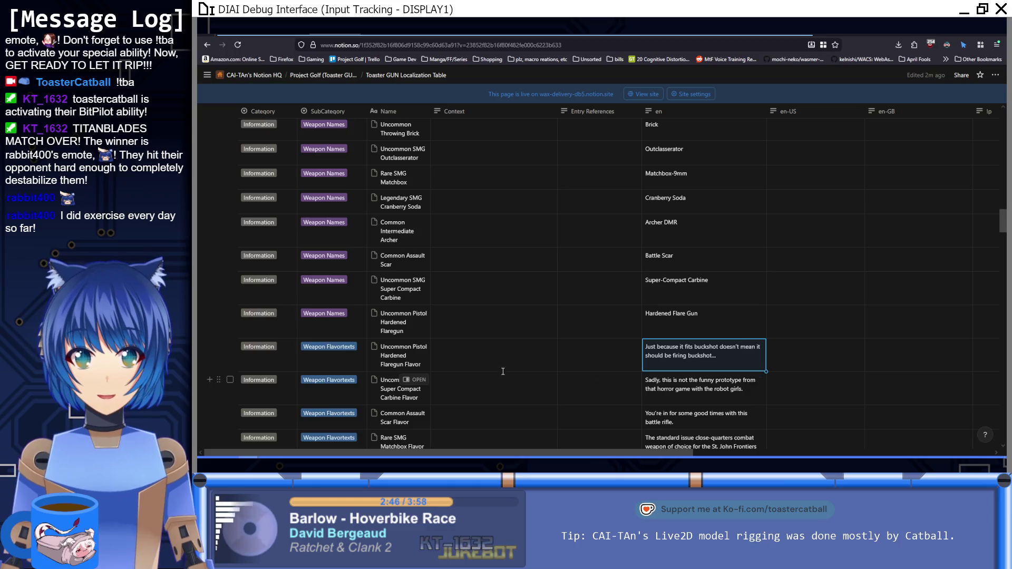
# Duplicate the Hardened Flaregun row and rename the copy 'Uncommon Support Slopper'.
pyautogui.click(218, 314)
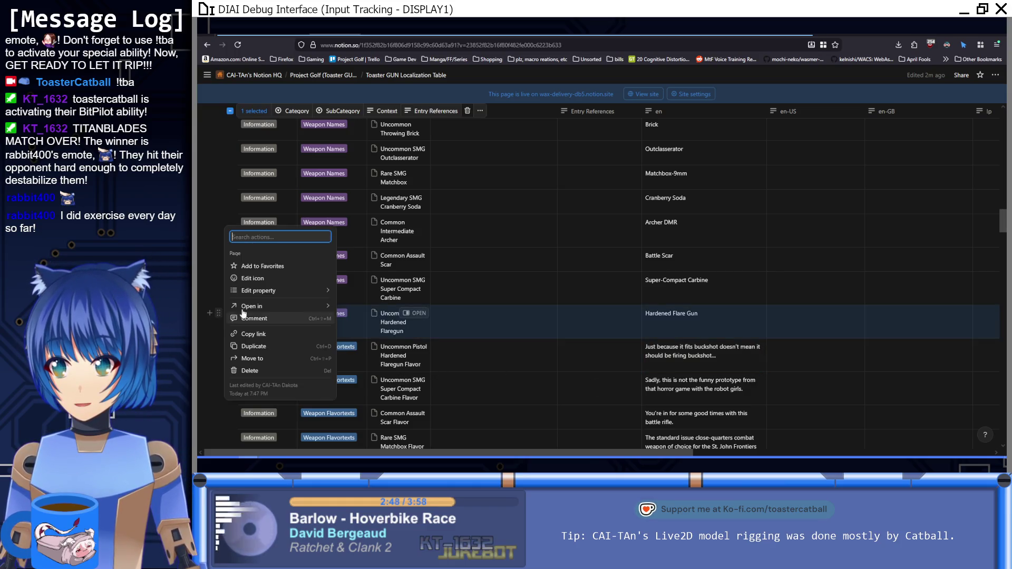
pyautogui.click(277, 347)
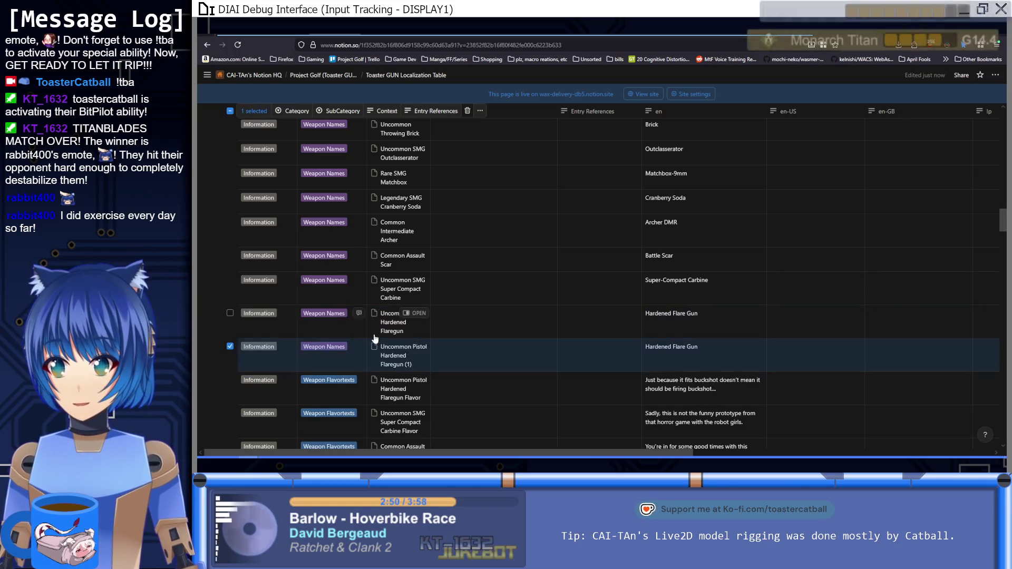
pyautogui.click(398, 356)
pyautogui.hotkey('ctrl', 'shift', 'Tab')
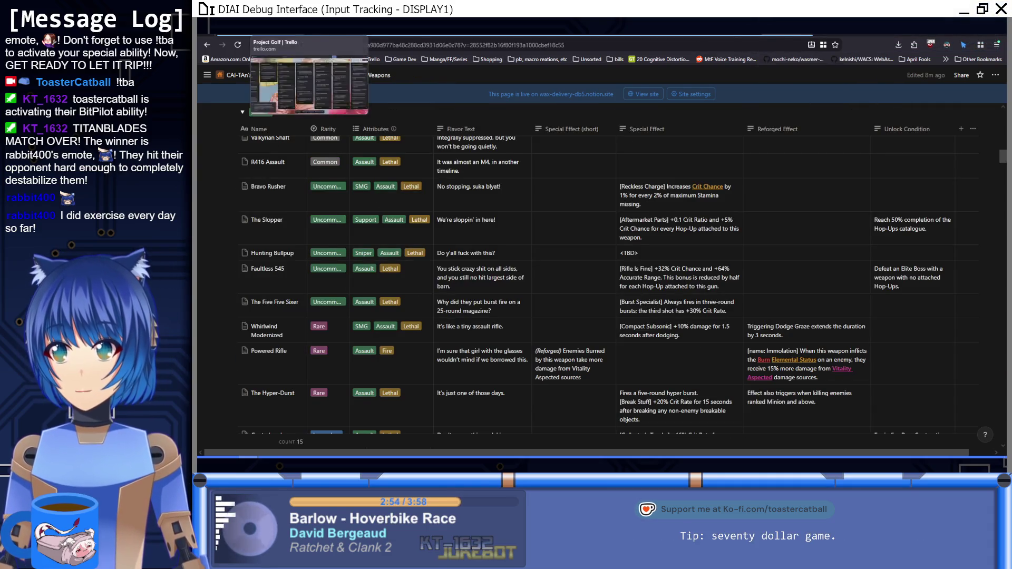
pyautogui.hotkey('ctrl', 'Tab')
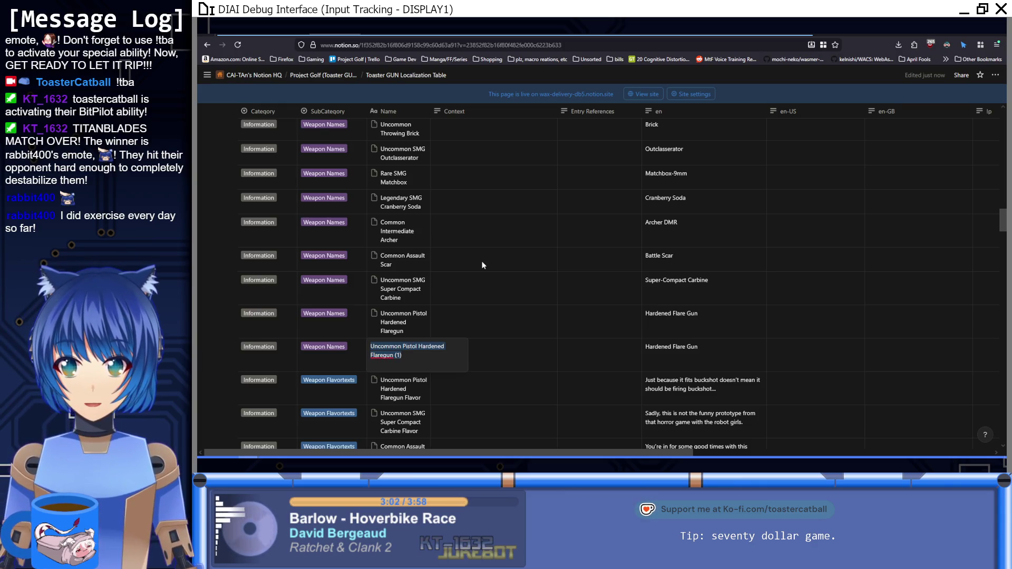
pyautogui.write('The')
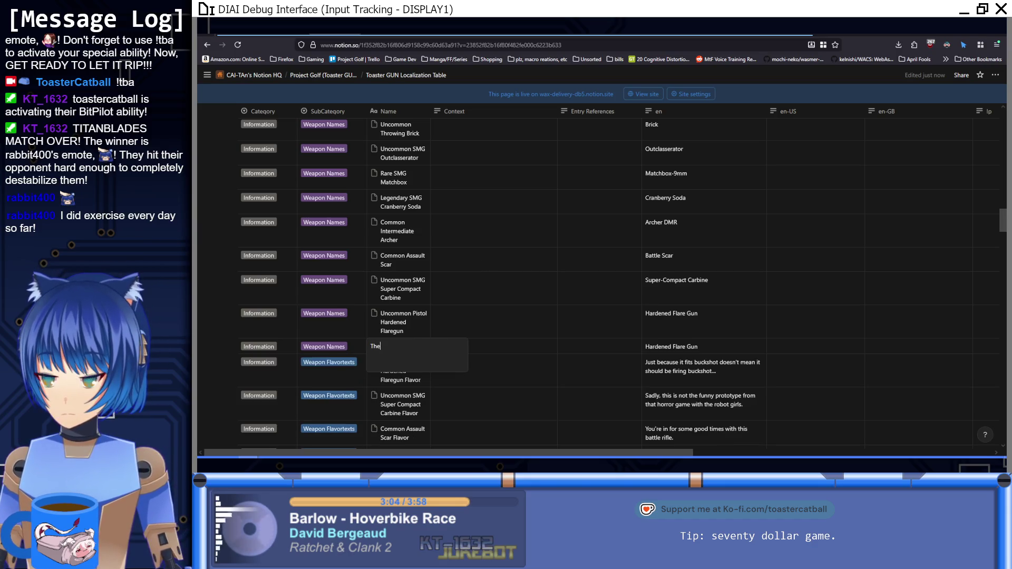
pyautogui.press('BackSpace')
pyautogui.press('BackSpace')
pyautogui.press('BackSpace')
pyautogui.write('ncommon')
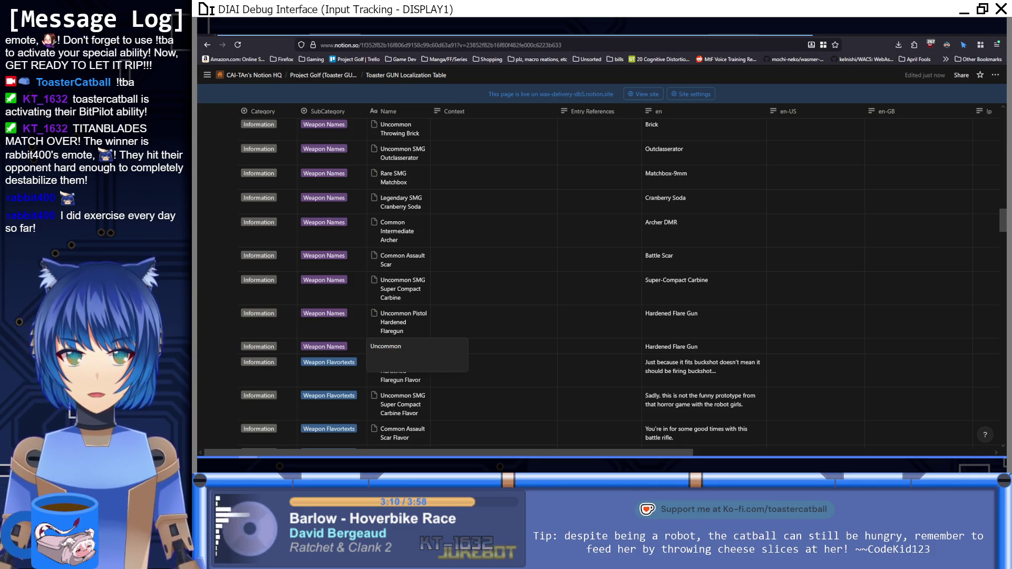
pyautogui.hotkey('ctrl', 'Tab')
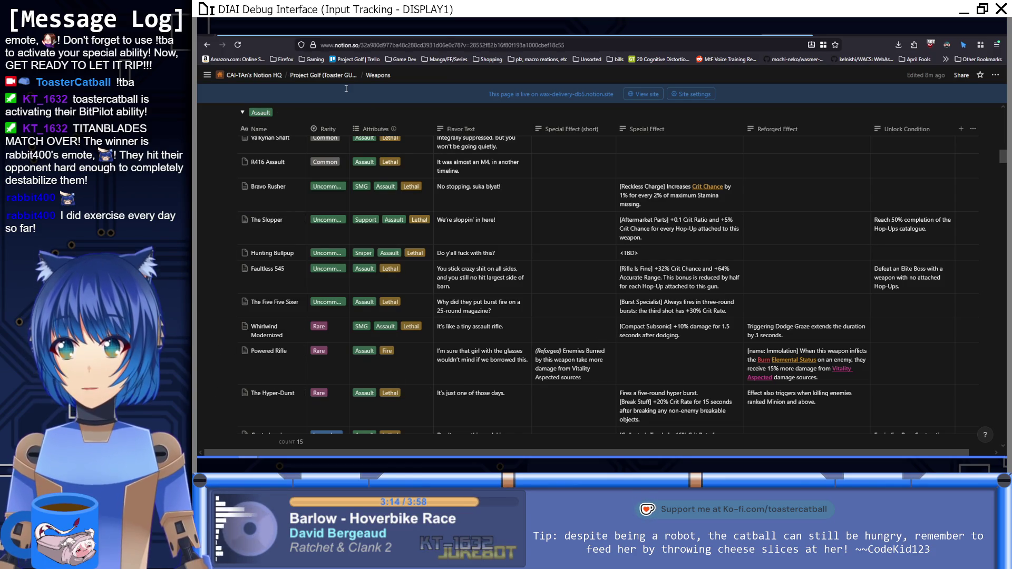
pyautogui.hotkey('ctrl', 'shift', 'Tab')
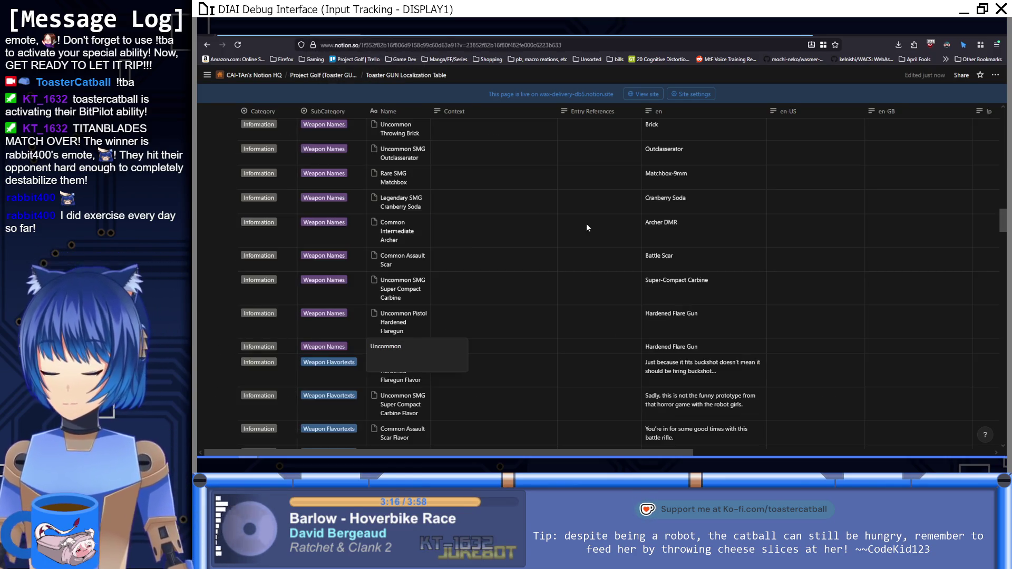
pyautogui.write('Support Slopper')
pyautogui.press('Return')
pyautogui.press('Down')
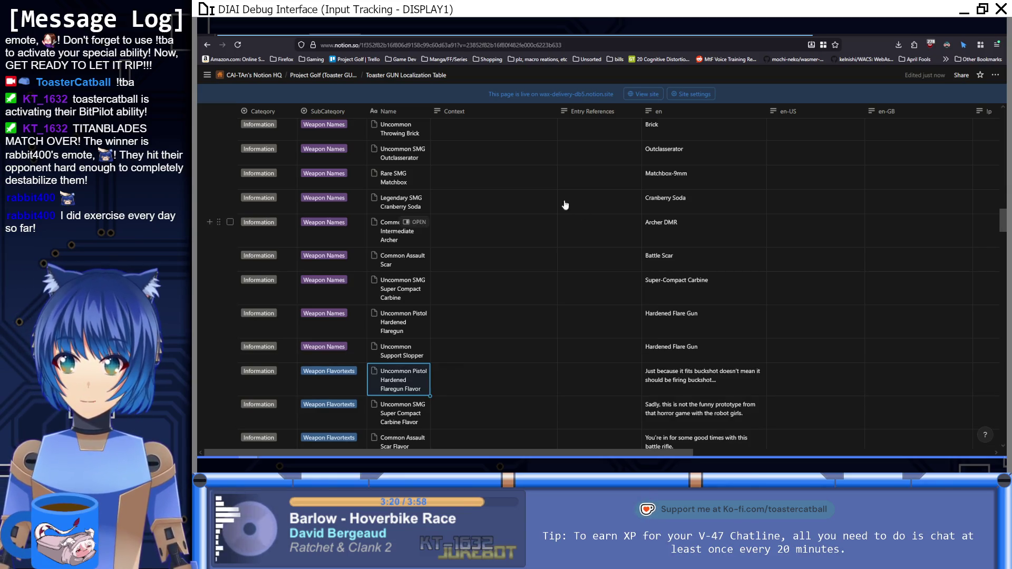
# Set the Slopper row's en text to 'The Slopper'.
pyautogui.click(706, 348)
pyautogui.hotkey('ctrl', 'a')
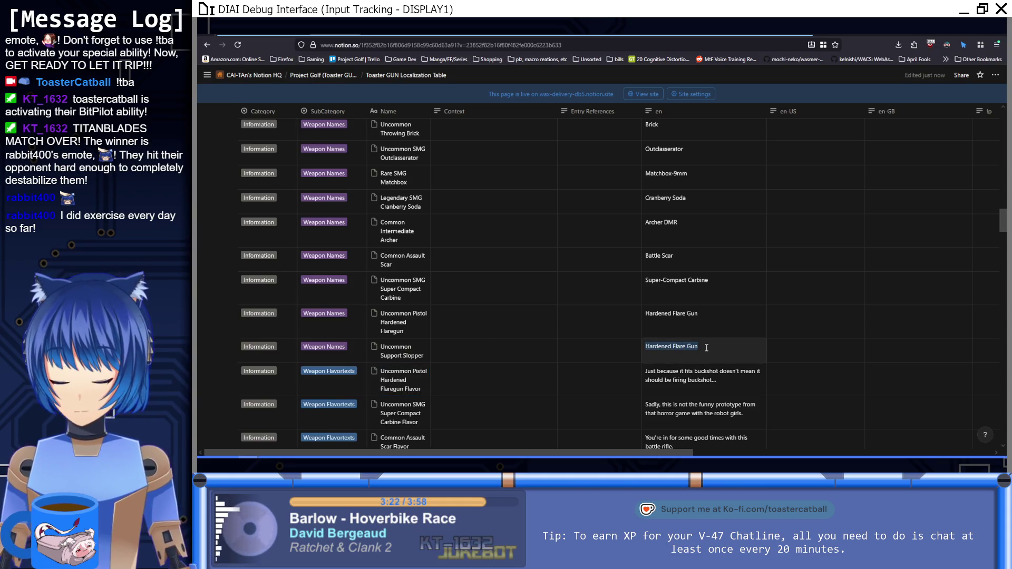
pyautogui.write('The Slopper')
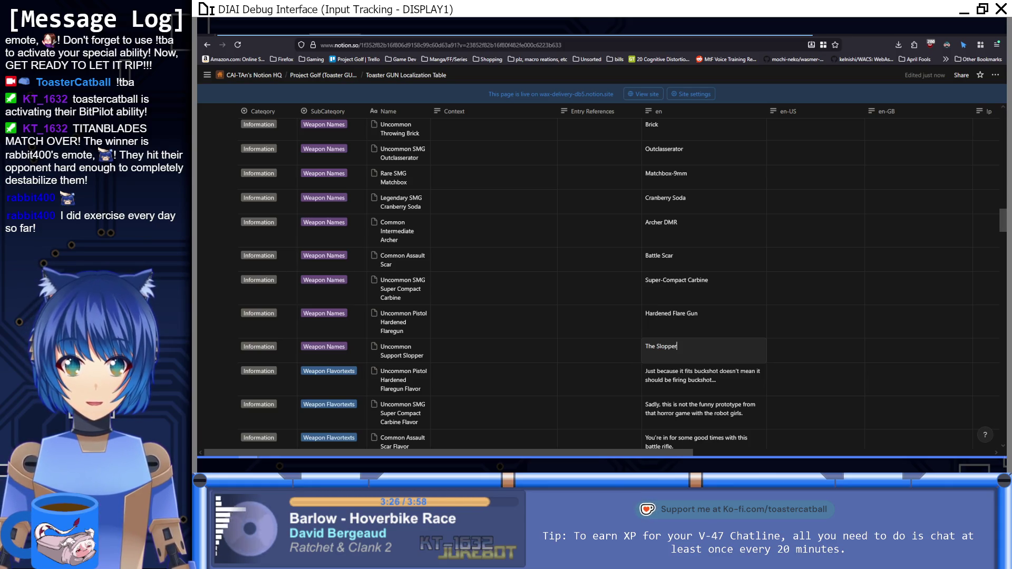
pyautogui.press('Escape')
pyautogui.click(220, 348)
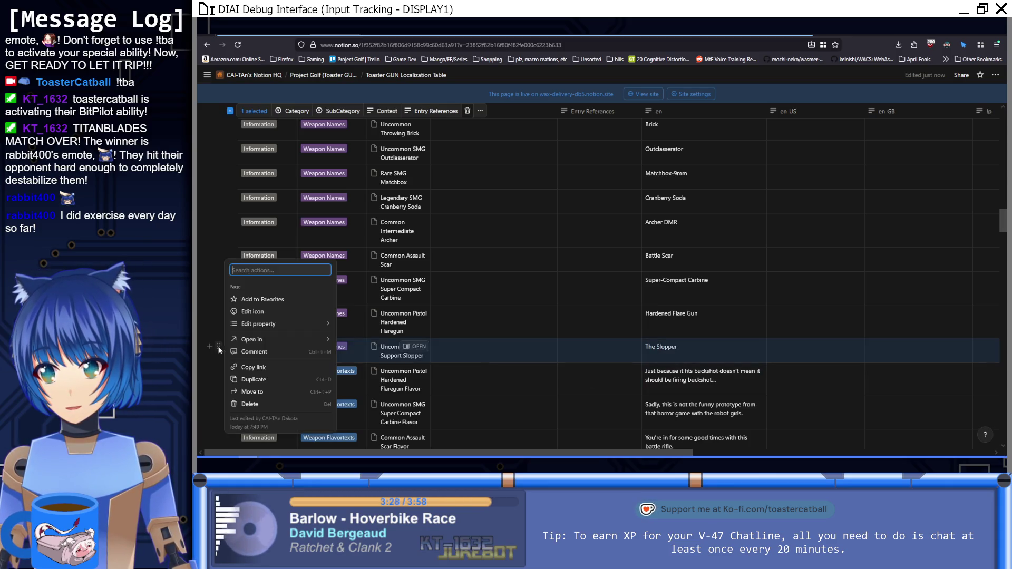
# Duplicate the Uncommon Support Slopper row and rename the copy 'Uncommon Support Slopper Flavor'.
pyautogui.click(263, 381)
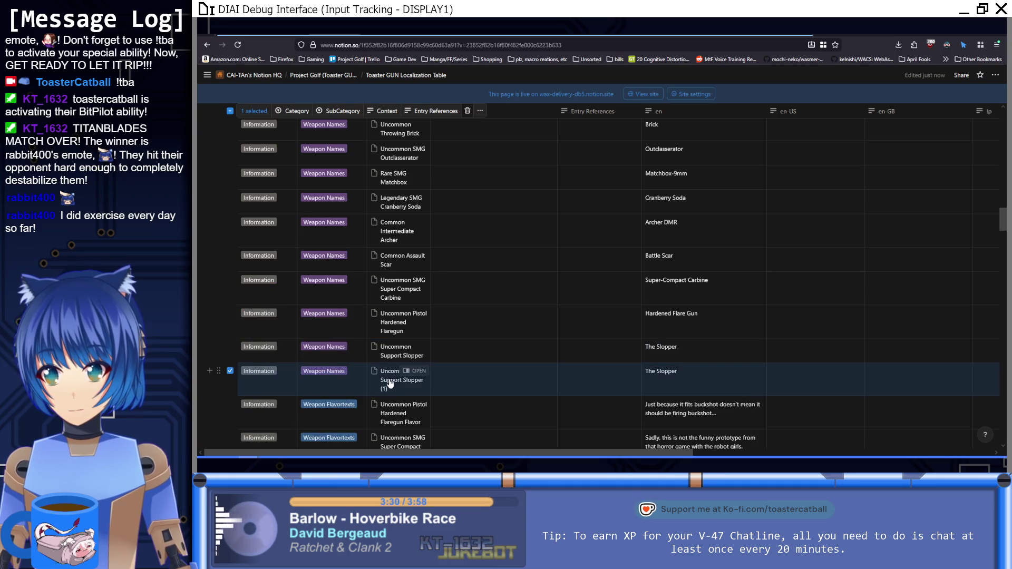
pyautogui.click(394, 386)
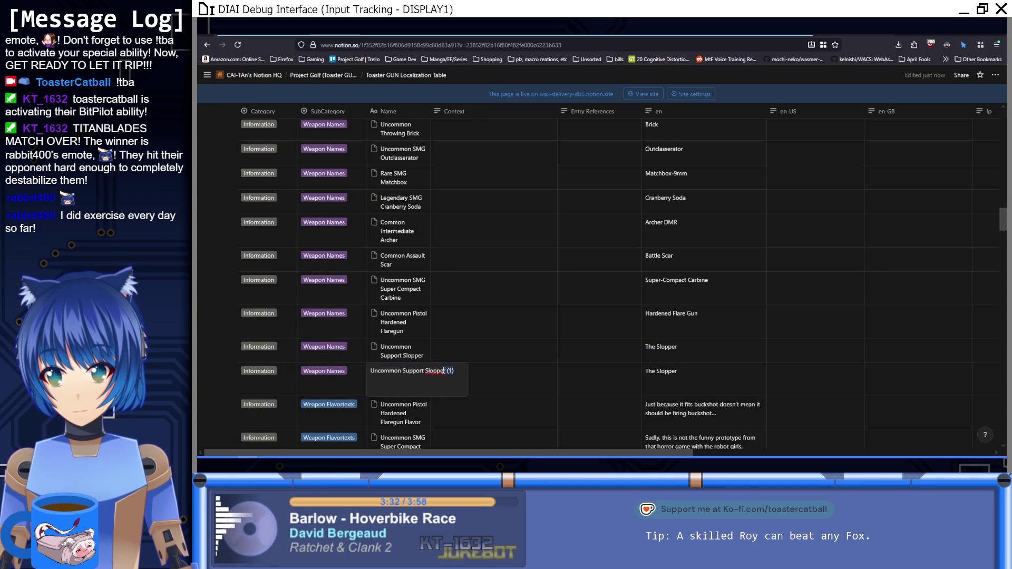
pyautogui.press('BackSpace')
pyautogui.press('BackSpace')
pyautogui.press('BackSpace')
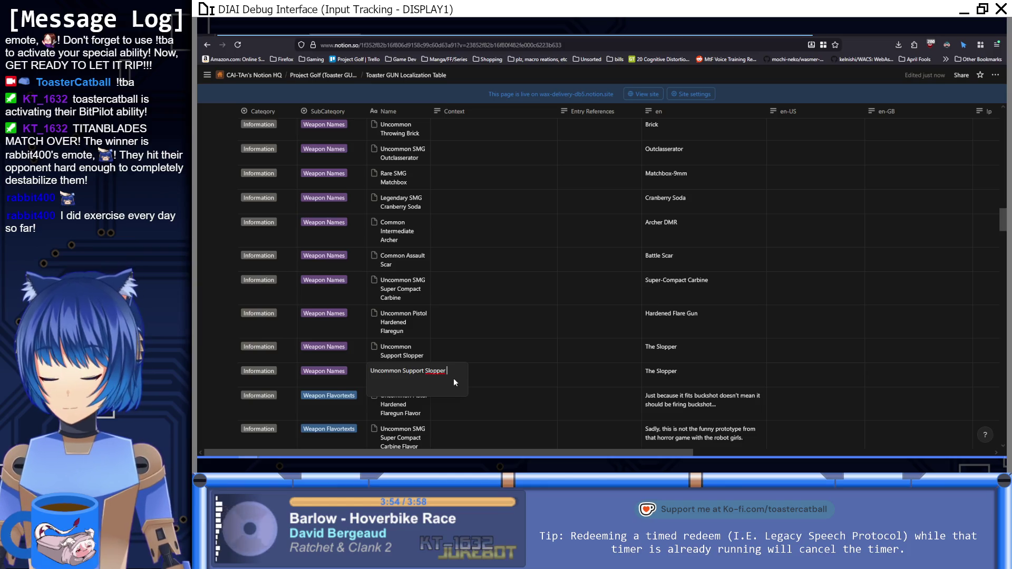
pyautogui.write('Flavor')
pyautogui.press('Return')
pyautogui.press('Down')
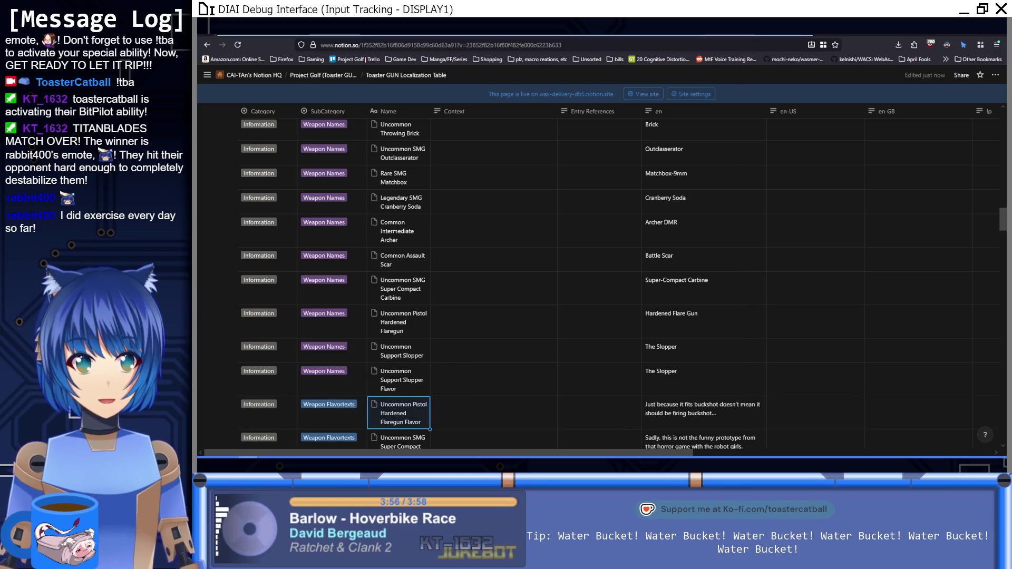
pyautogui.hotkey('ctrl', 'Tab')
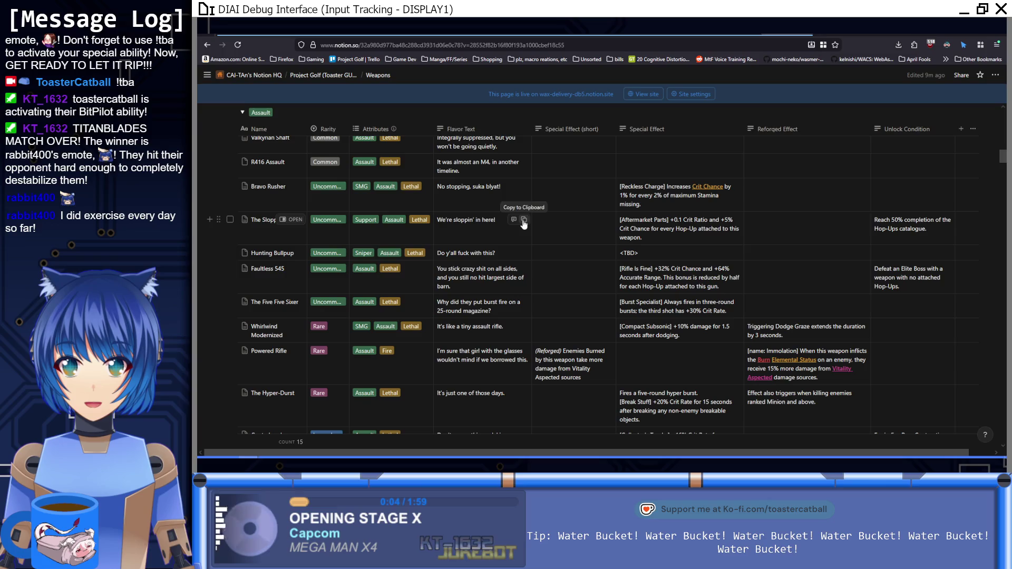
# Copy The Slopper's flavor text from the Weapons page into the Flavor row's en cell.
pyautogui.click(523, 222)
pyautogui.hotkey('ctrl', 'shift', 'Tab')
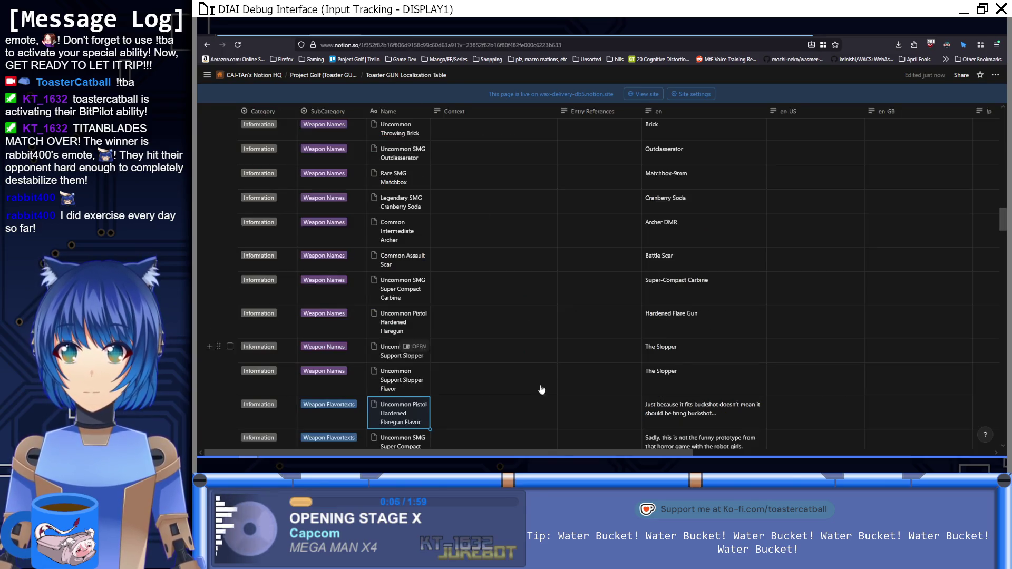
pyautogui.click(690, 379)
pyautogui.hotkey('ctrl', 'a')
pyautogui.hotkey('ctrl', 'v')
pyautogui.press('Return')
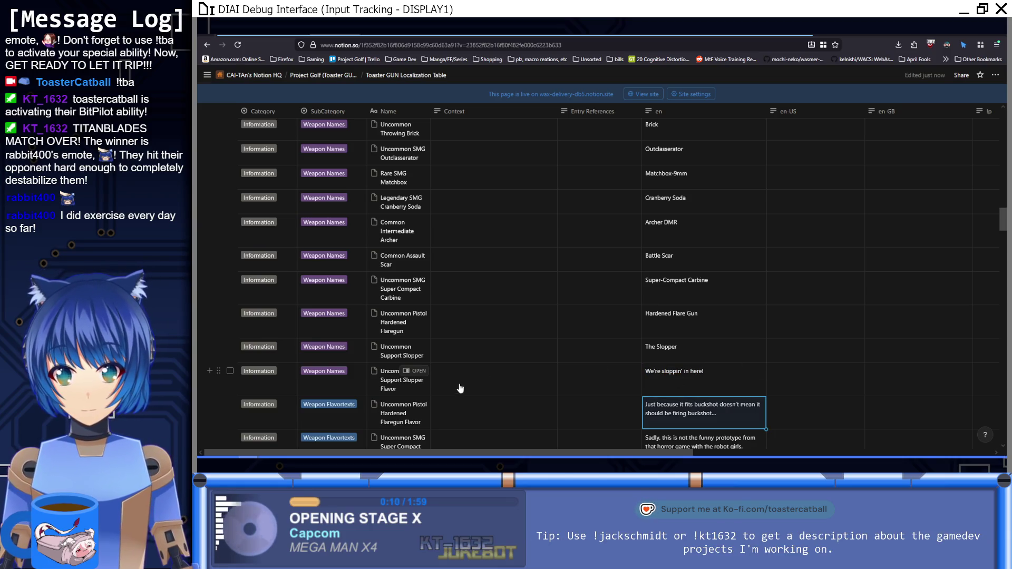
# Set the Flavor row's SubCategory to Weapon Flavortexts and widen the Name column.
pyautogui.click(337, 377)
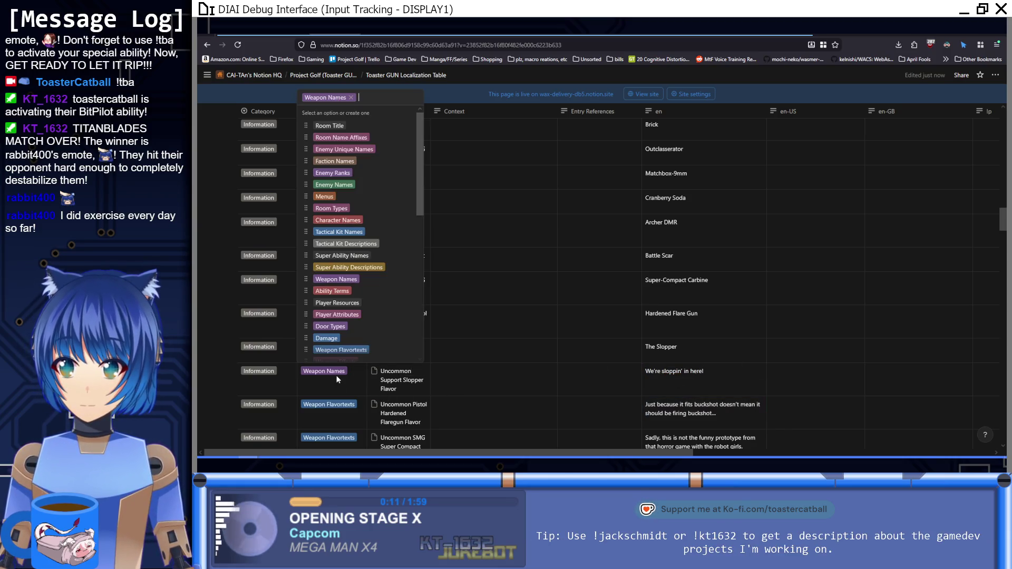
pyautogui.click(364, 350)
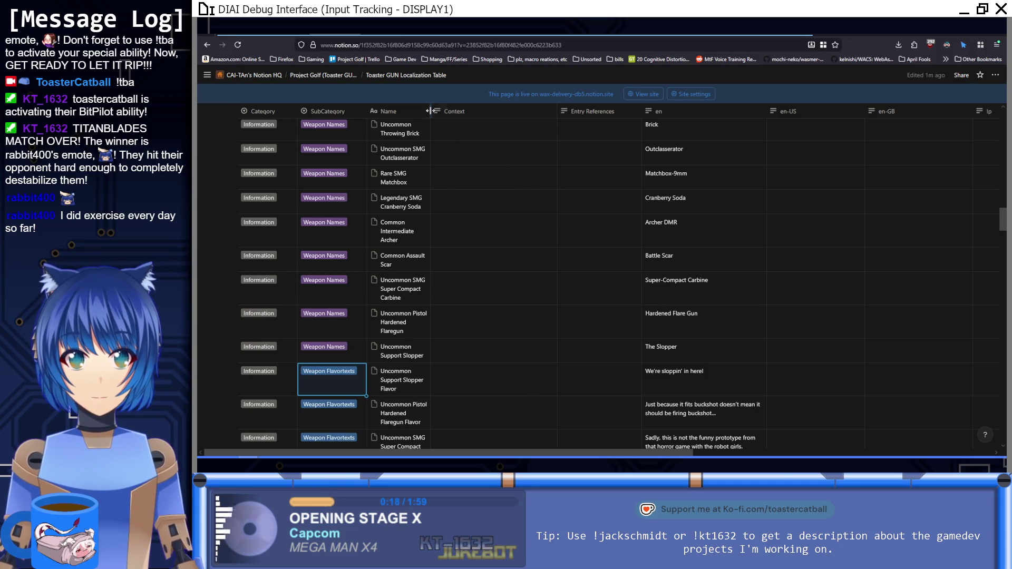
pyautogui.moveTo(429, 111); pyautogui.dragTo(437, 111)
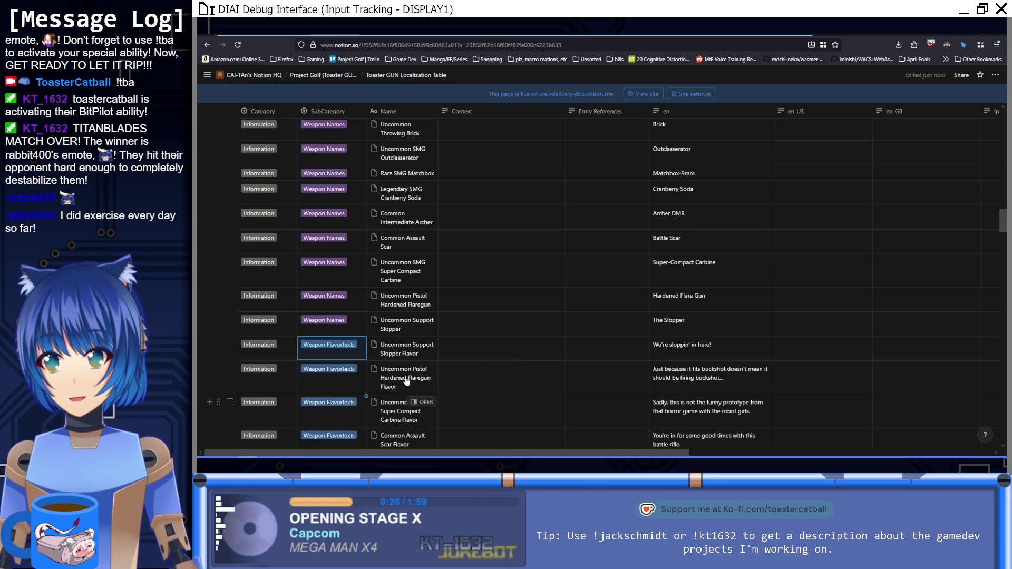
pyautogui.click(401, 357)
pyautogui.click(329, 345)
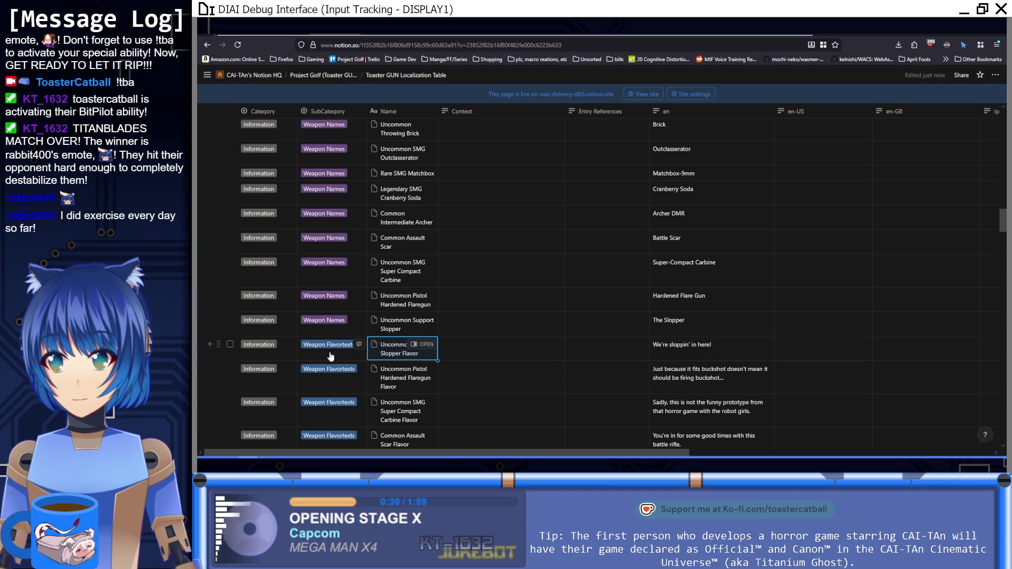
pyautogui.click(329, 344)
pyautogui.press('Escape')
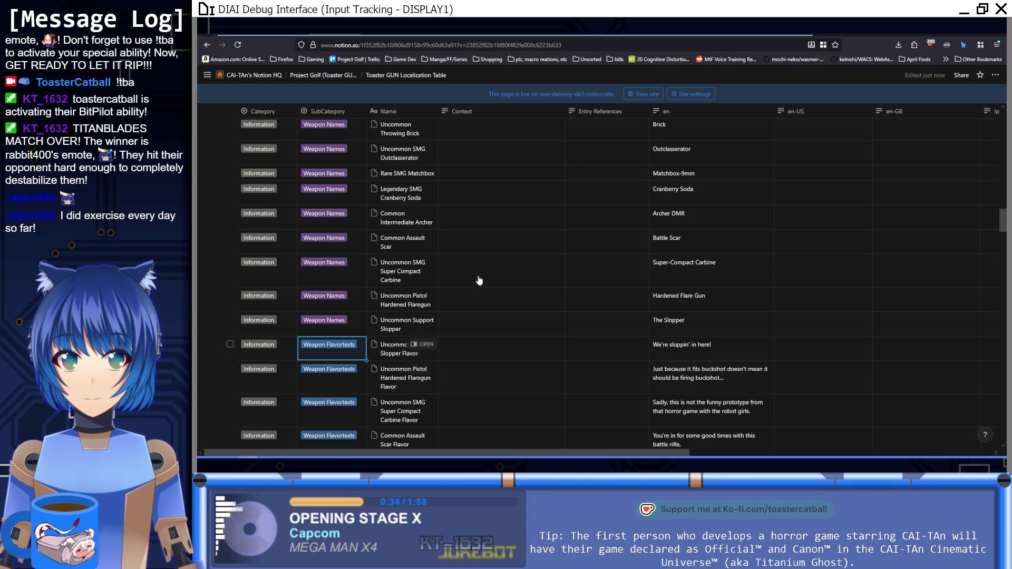
pyautogui.hotkey('alt', 'Left')
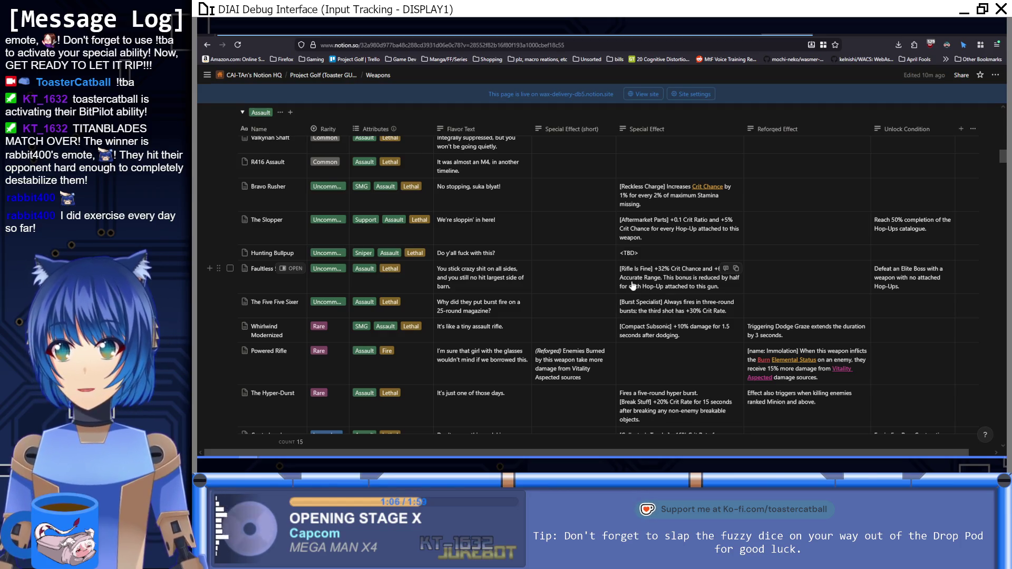
pyautogui.hotkey('alt', 'Left')
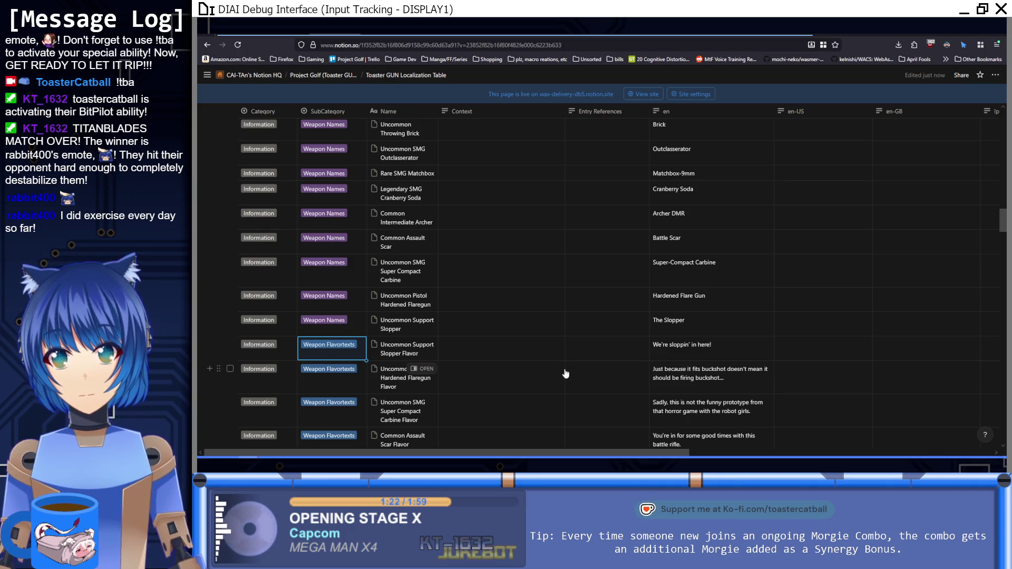
pyautogui.scroll(15, 566, 374)
pyautogui.scroll(6, 564, 366)
pyautogui.scroll(-5, 456, 203)
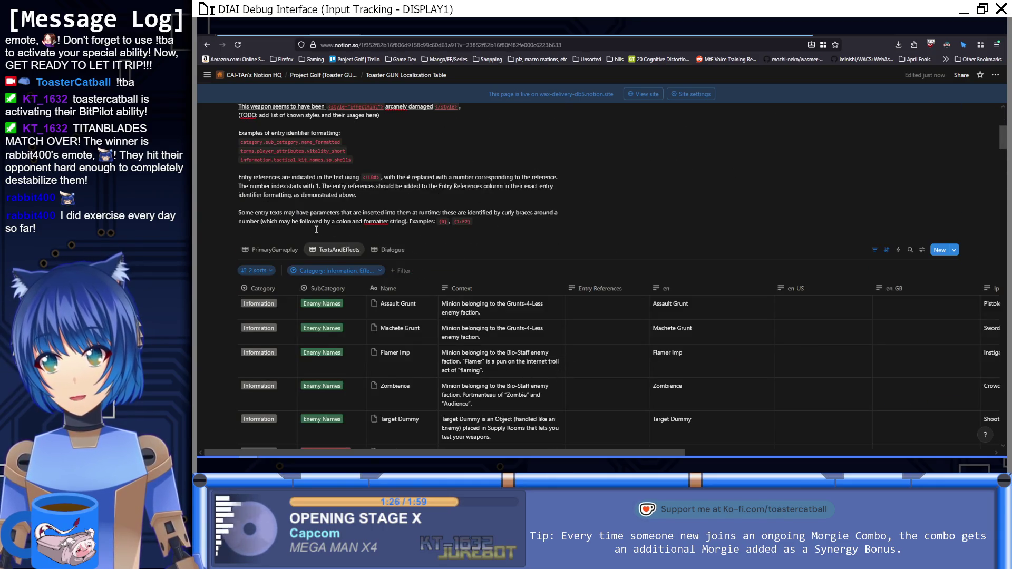
# Export the PrimaryGameplay view as Markdown & CSV, replacing the existing export zip.
pyautogui.click(271, 249)
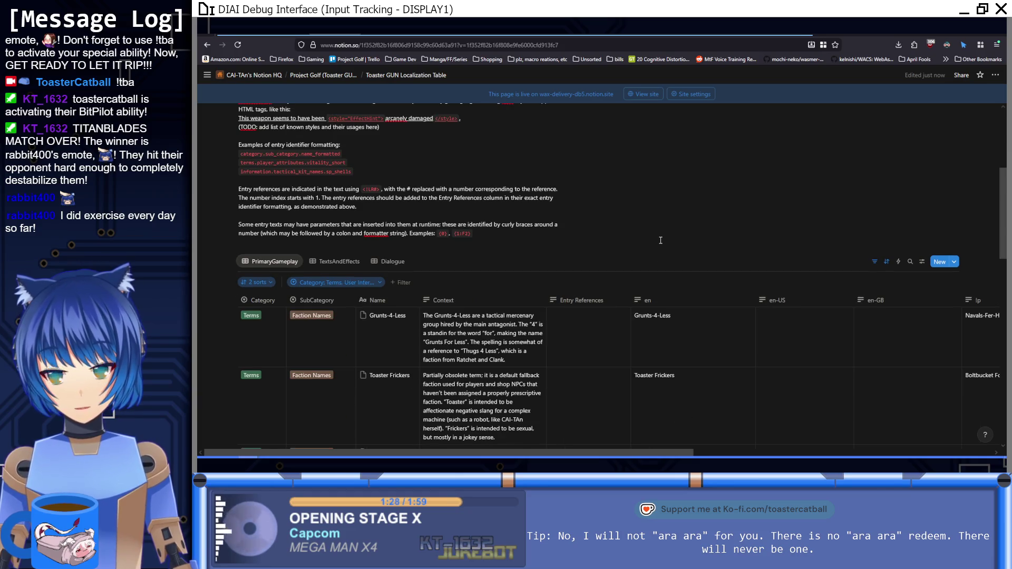
pyautogui.click(994, 76)
pyautogui.click(930, 220)
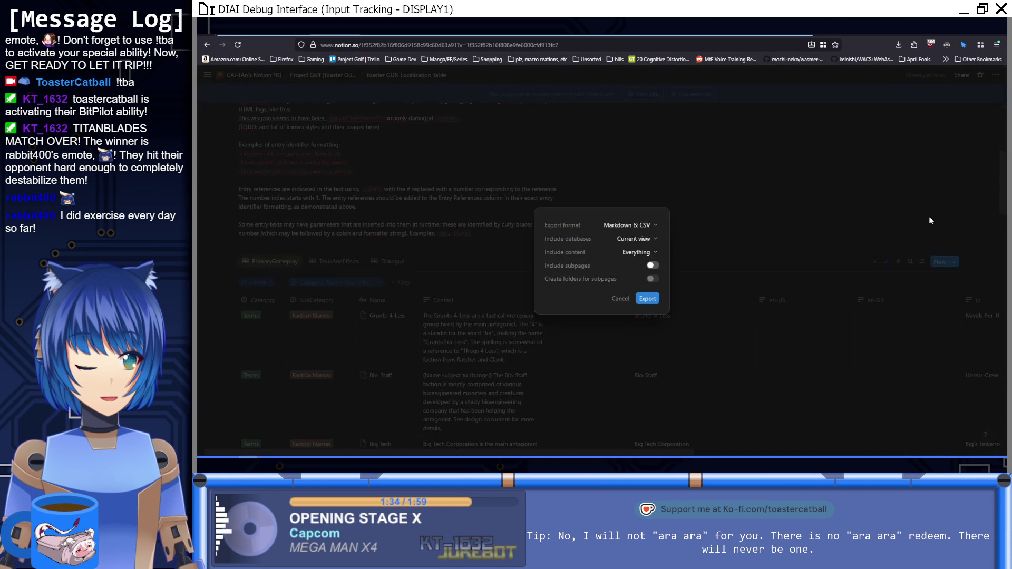
pyautogui.click(654, 300)
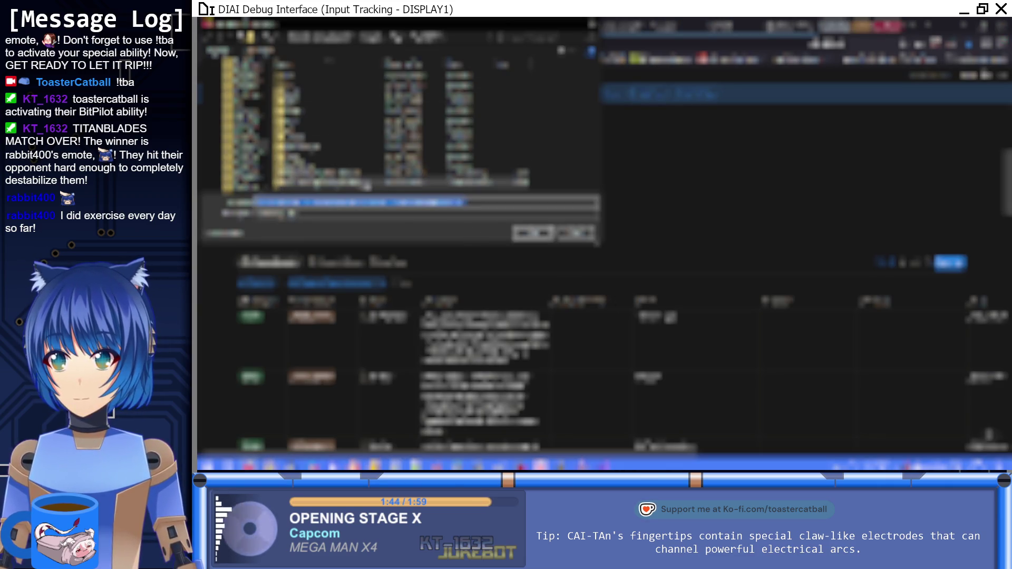
pyautogui.click(400, 182)
pyautogui.click(534, 233)
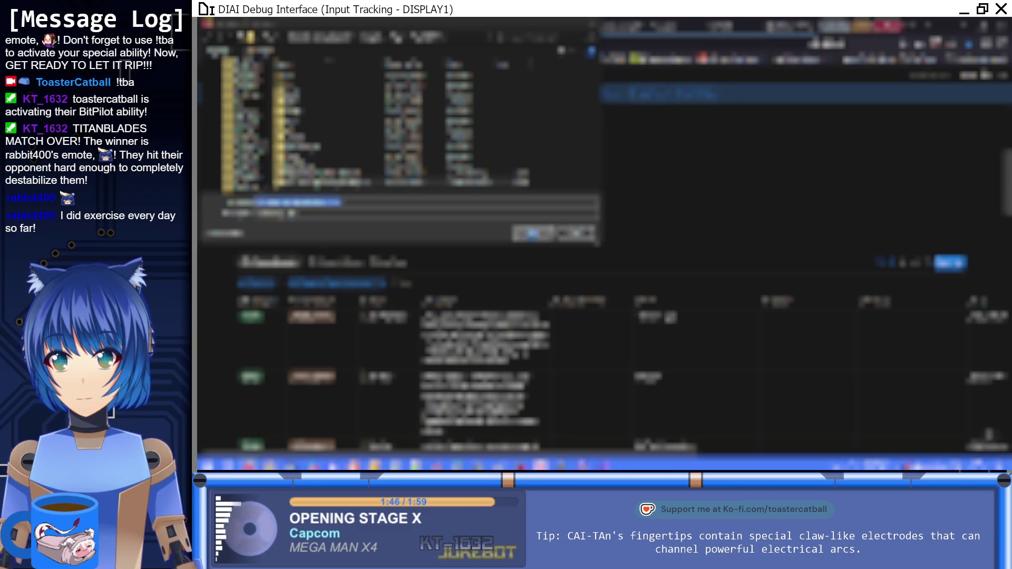
pyautogui.click(623, 242)
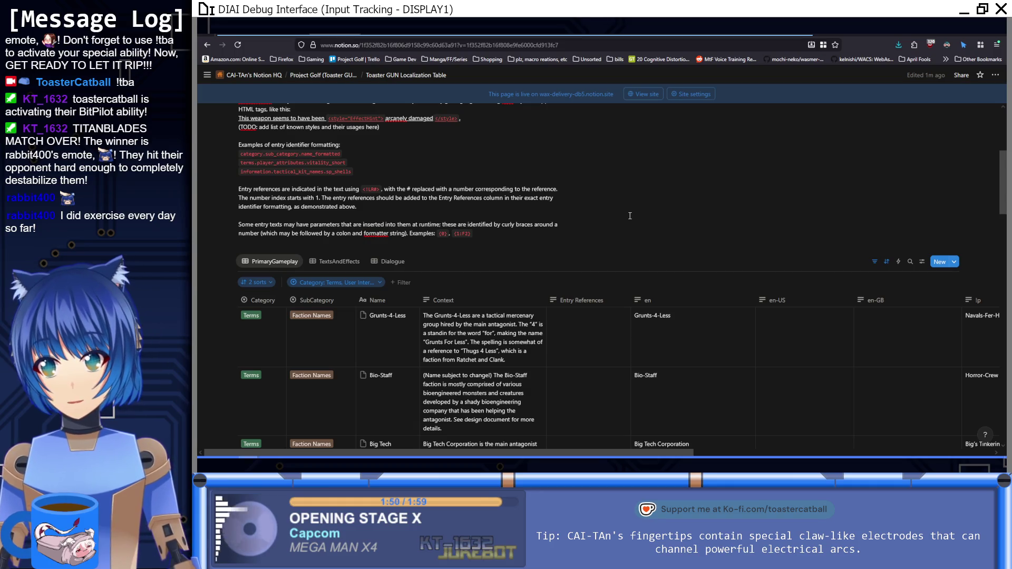
pyautogui.click(338, 261)
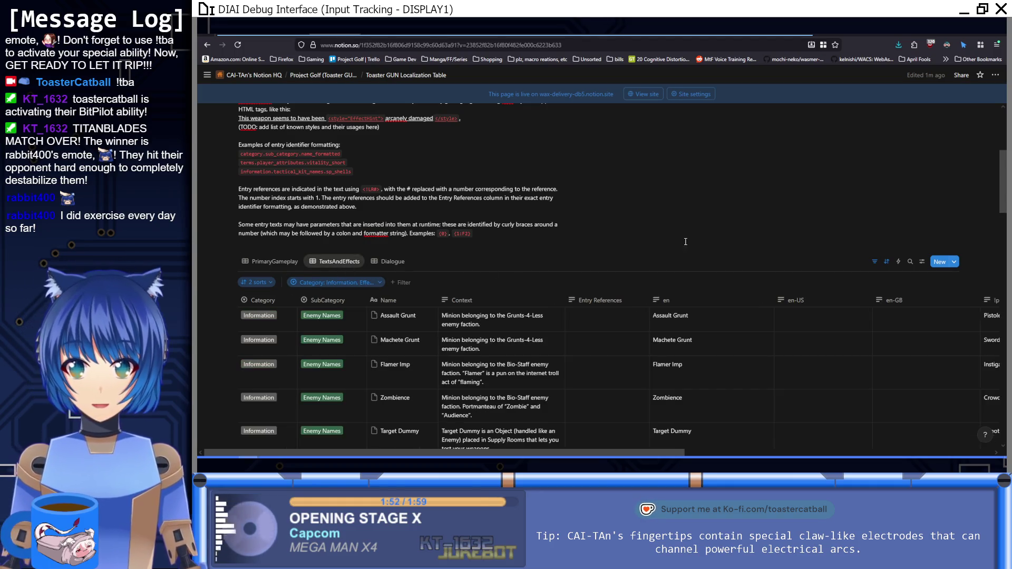
# Export the TextsAndEffects view over TG_Localization_Effects+Texts.zip in the ToasterGUN folder.
pyautogui.click(995, 75)
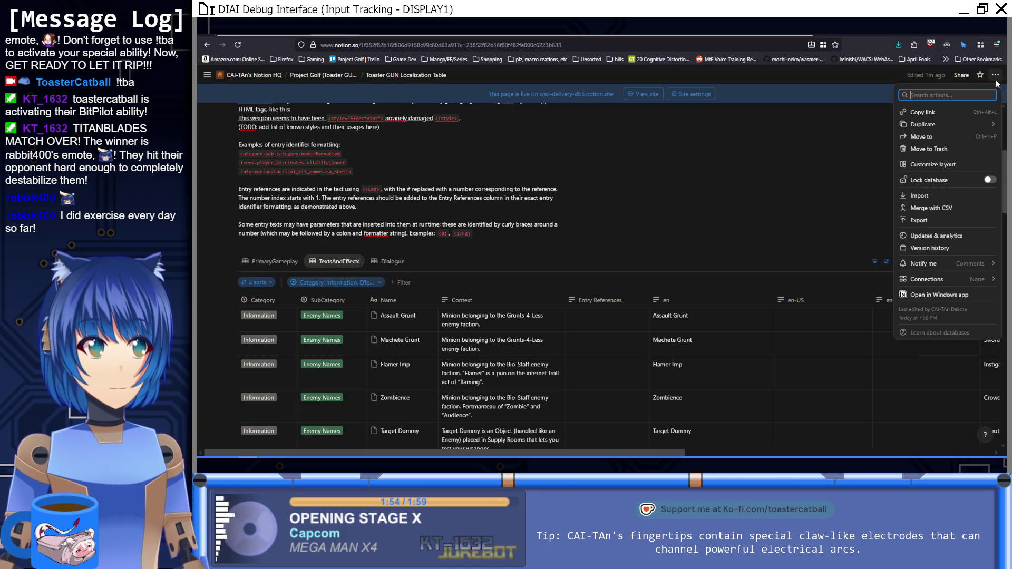
pyautogui.click(960, 224)
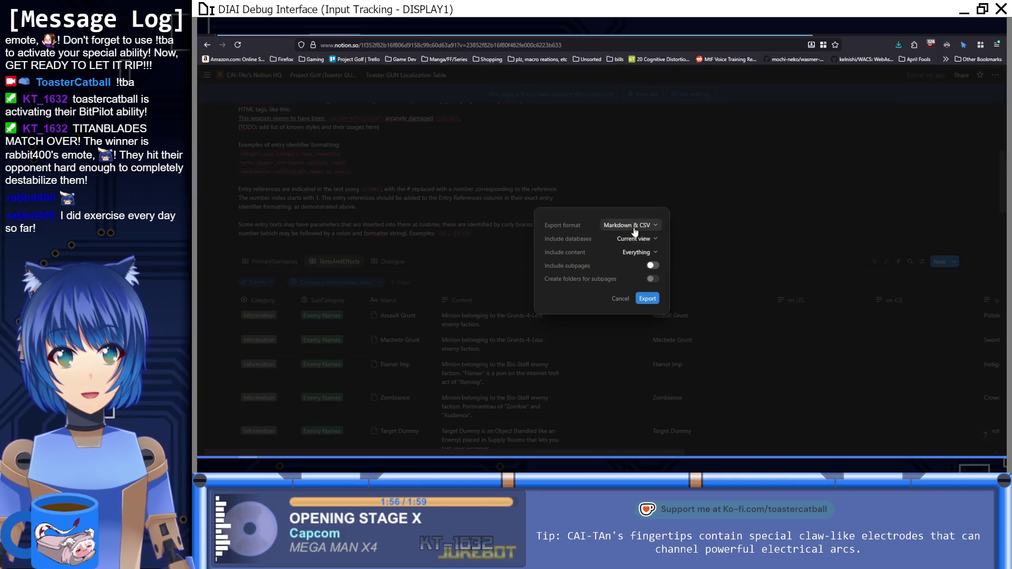
pyautogui.click(649, 300)
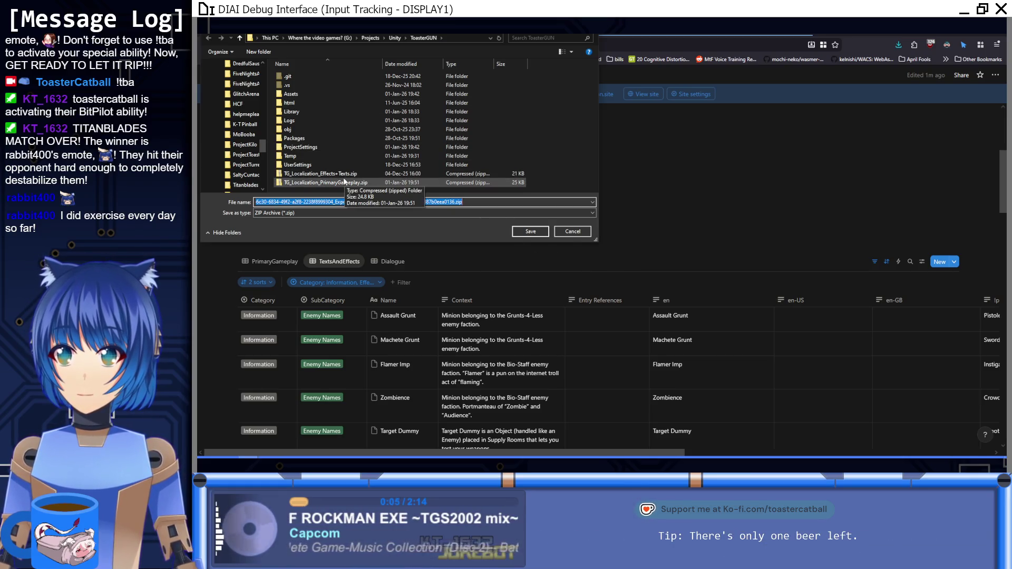
pyautogui.click(345, 174)
pyautogui.click(530, 232)
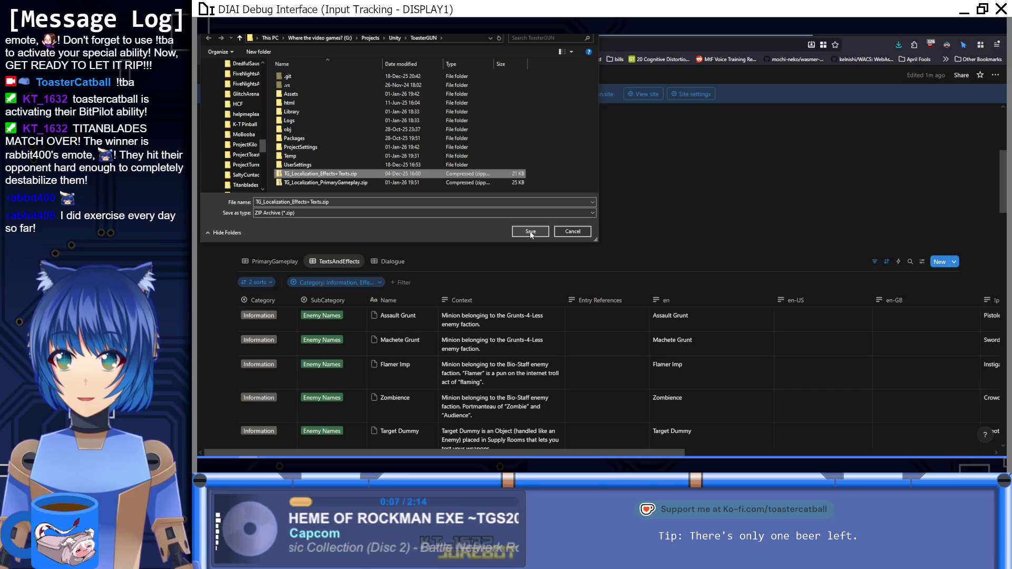
pyautogui.click(630, 243)
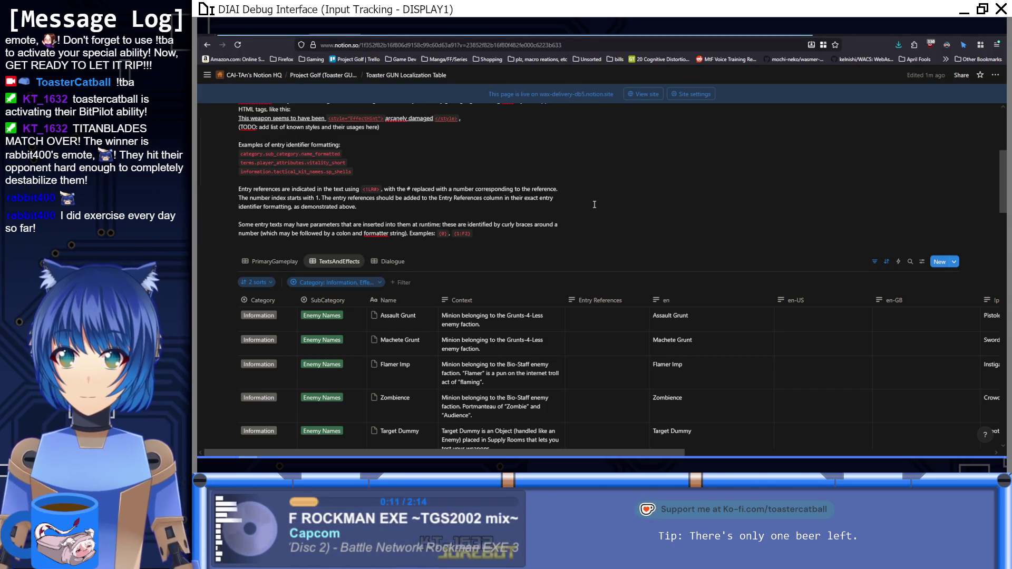
pyautogui.click(488, 454)
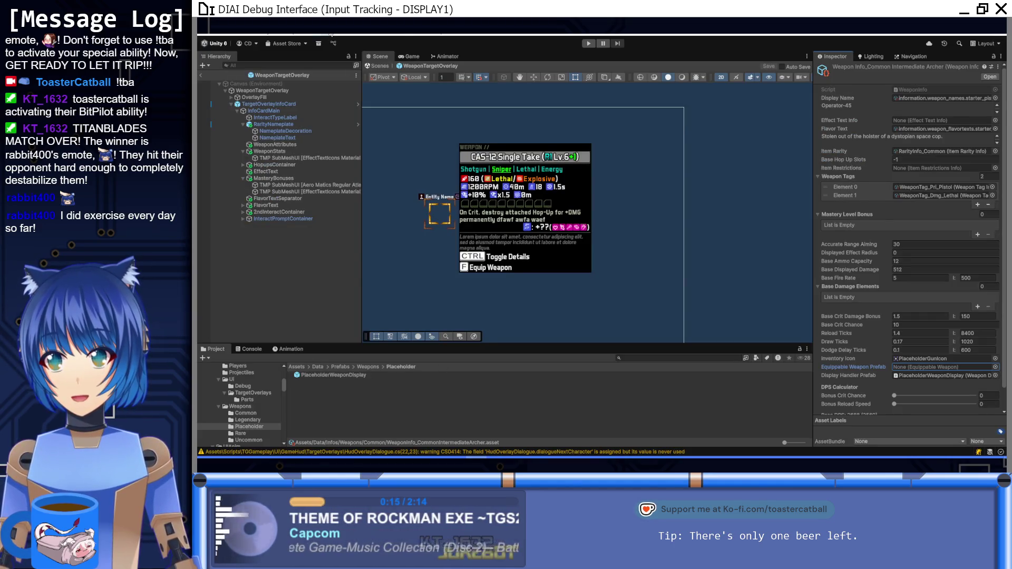
# Update the Effects+Texts localization database from TG_Localization_Effects+Texts.zip.
pyautogui.click(403, 51)
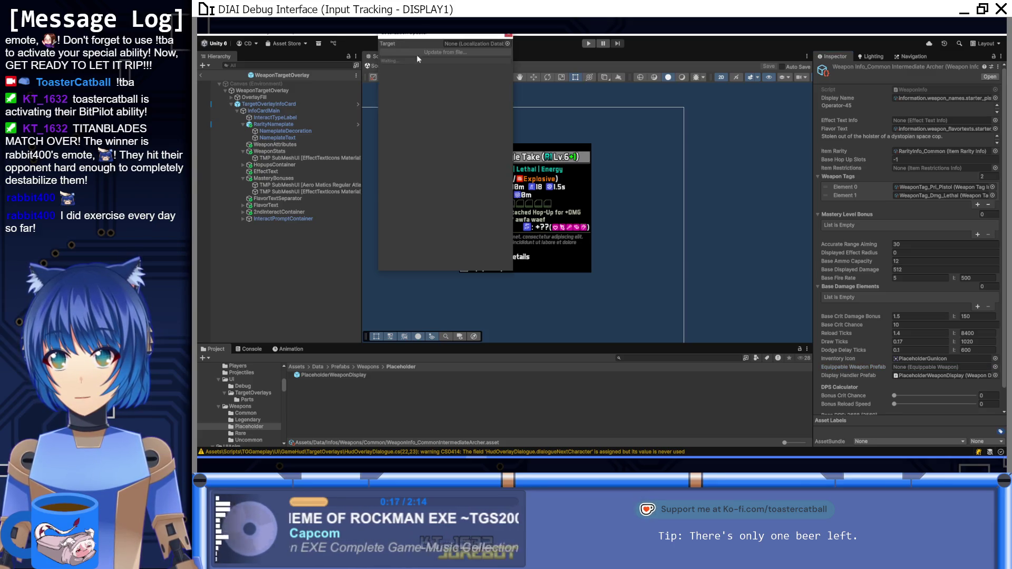
pyautogui.click(507, 44)
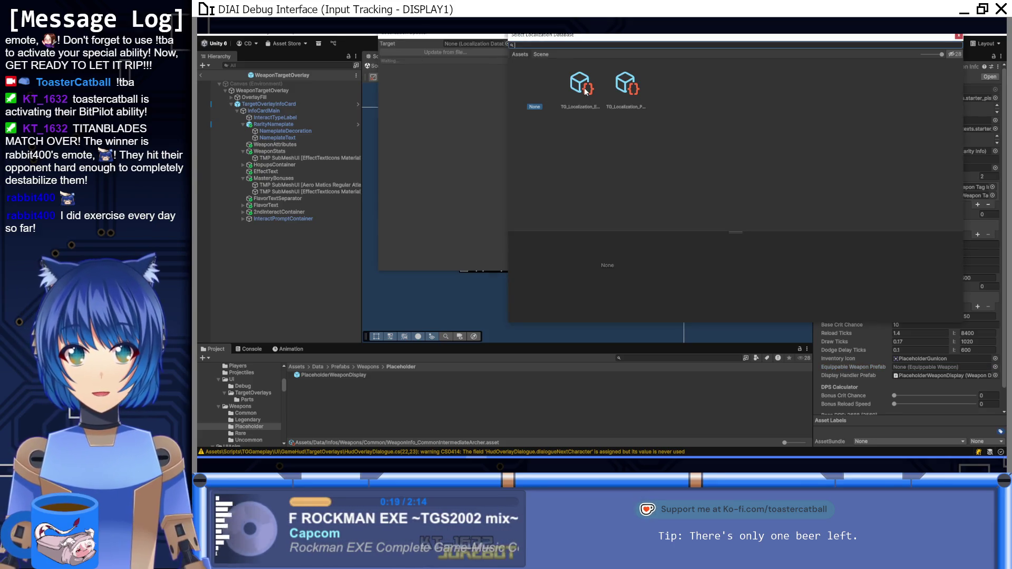
pyautogui.doubleClick(585, 92)
pyautogui.click(445, 49)
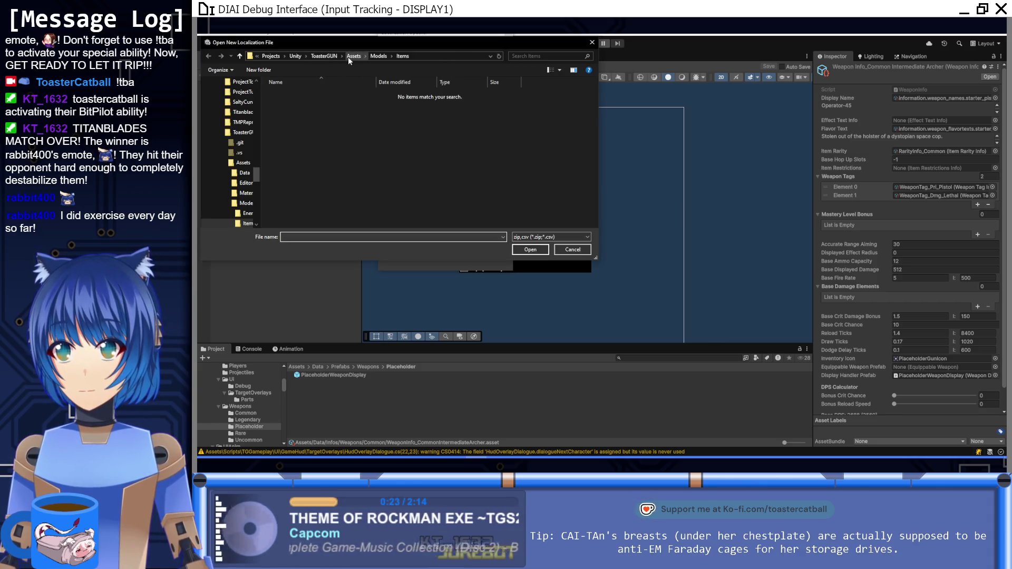
pyautogui.click(349, 55)
pyautogui.click(420, 56)
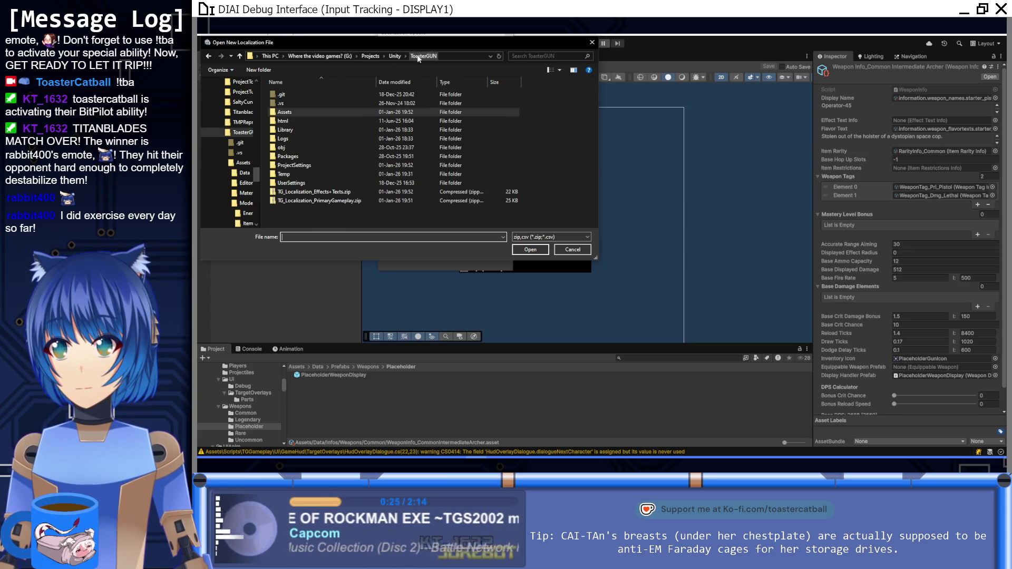
pyautogui.moveTo(404, 45)
pyautogui.mouseDown()
pyautogui.moveTo(448, 105)
pyautogui.moveTo(440, 88)
pyautogui.mouseUp()
pyautogui.click(384, 235)
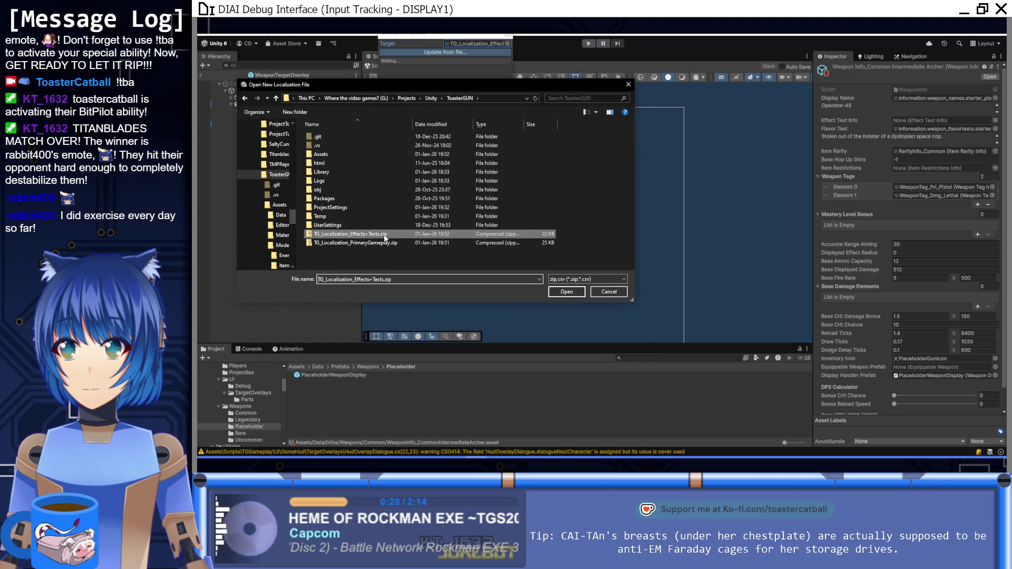
pyautogui.doubleClick(385, 237)
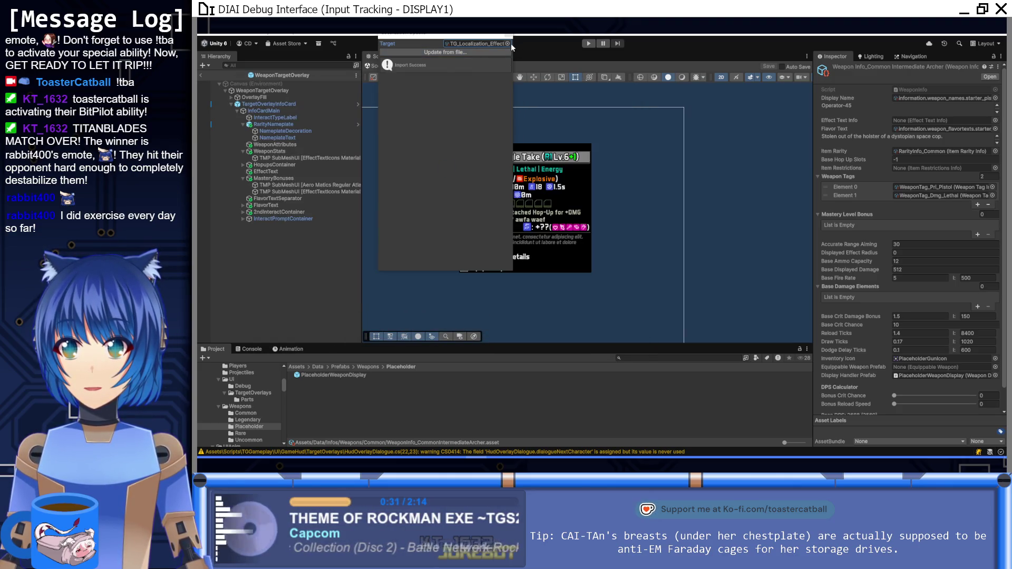
# Update the PrimaryGameplay database from TG_Localization_PrimaryGameplay.zip, then close the tool.
pyautogui.click(509, 43)
pyautogui.doubleClick(593, 108)
pyautogui.click(478, 53)
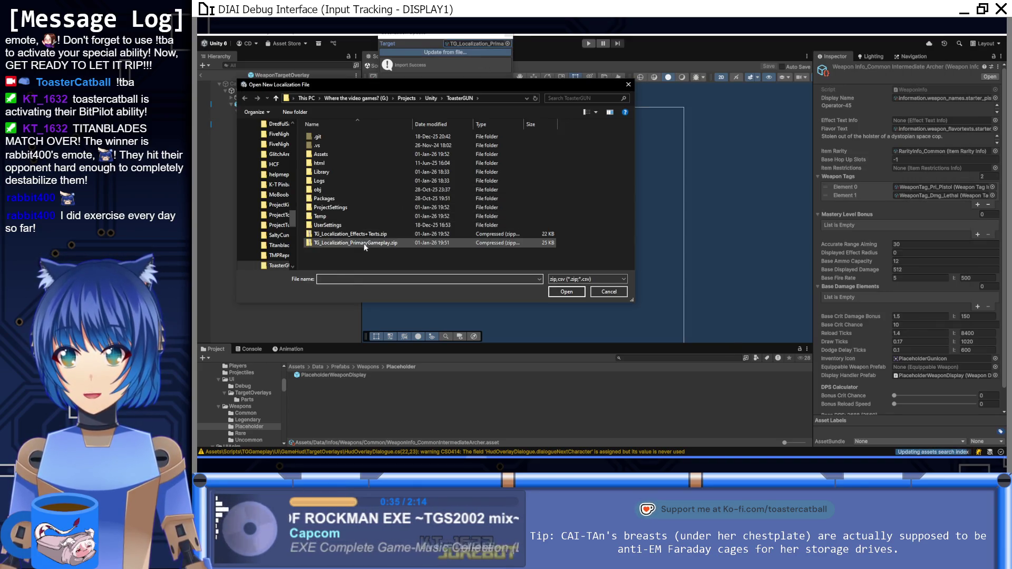
pyautogui.doubleClick(365, 244)
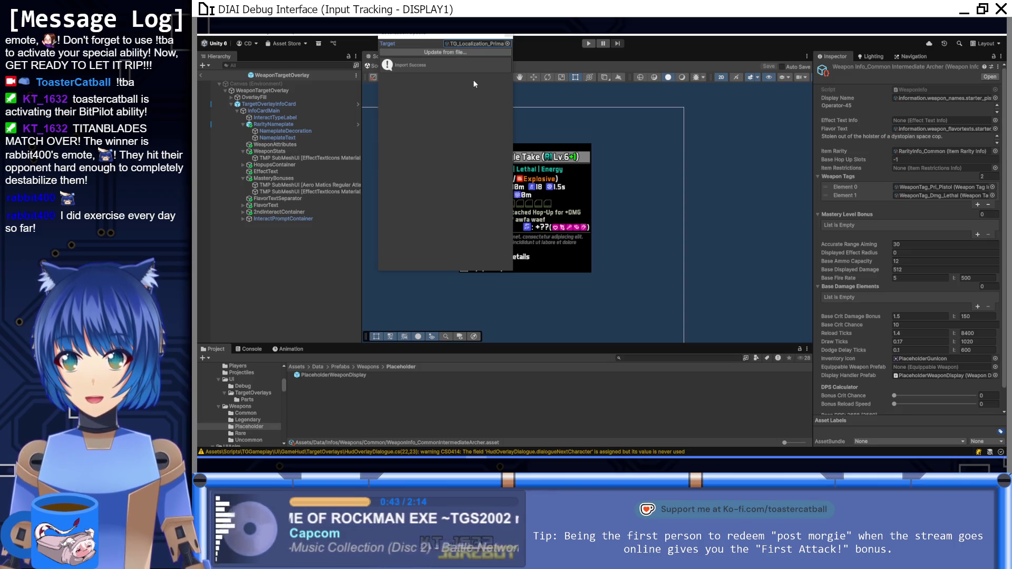
pyautogui.click(465, 54)
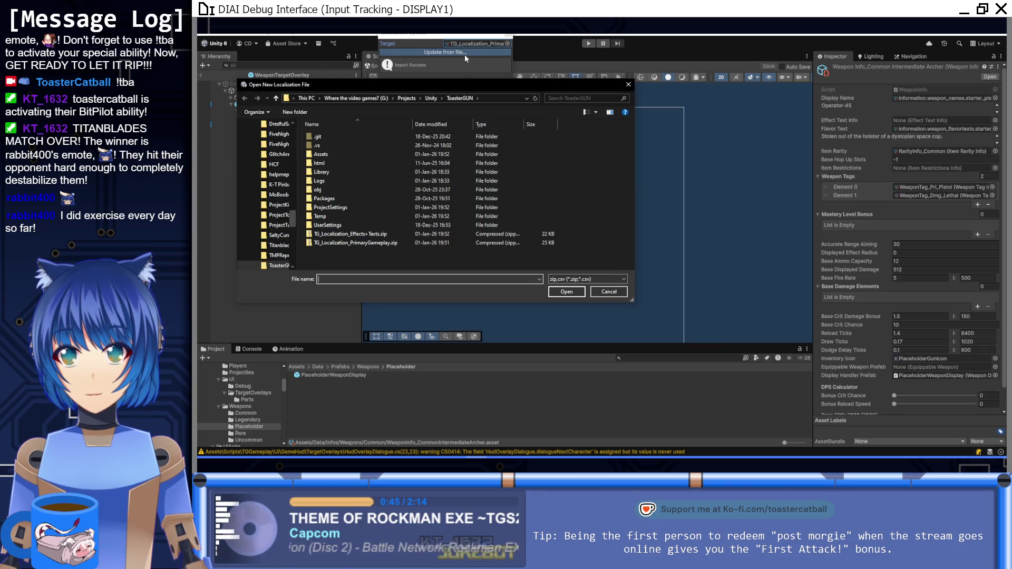
pyautogui.doubleClick(368, 243)
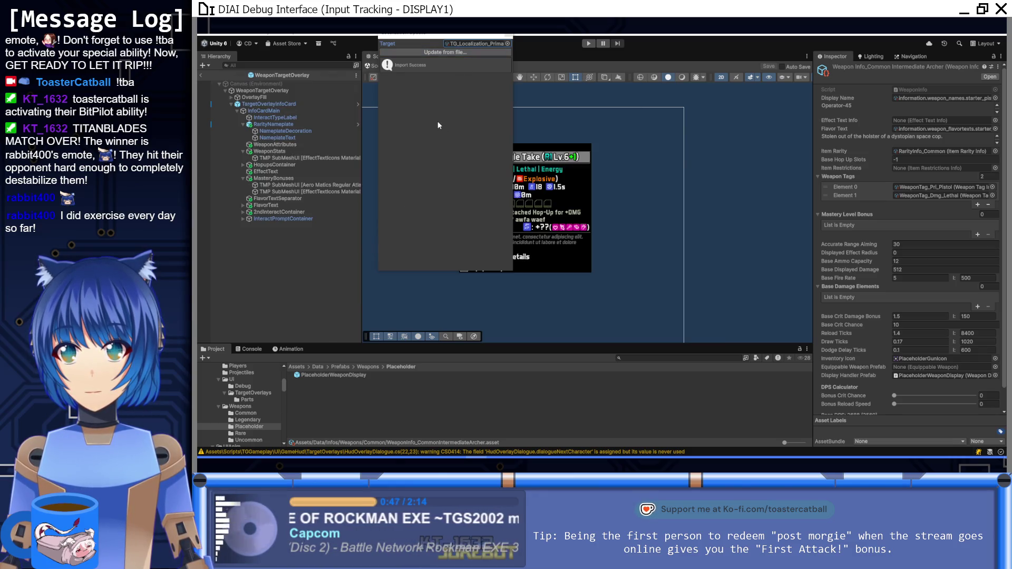
pyautogui.click(509, 35)
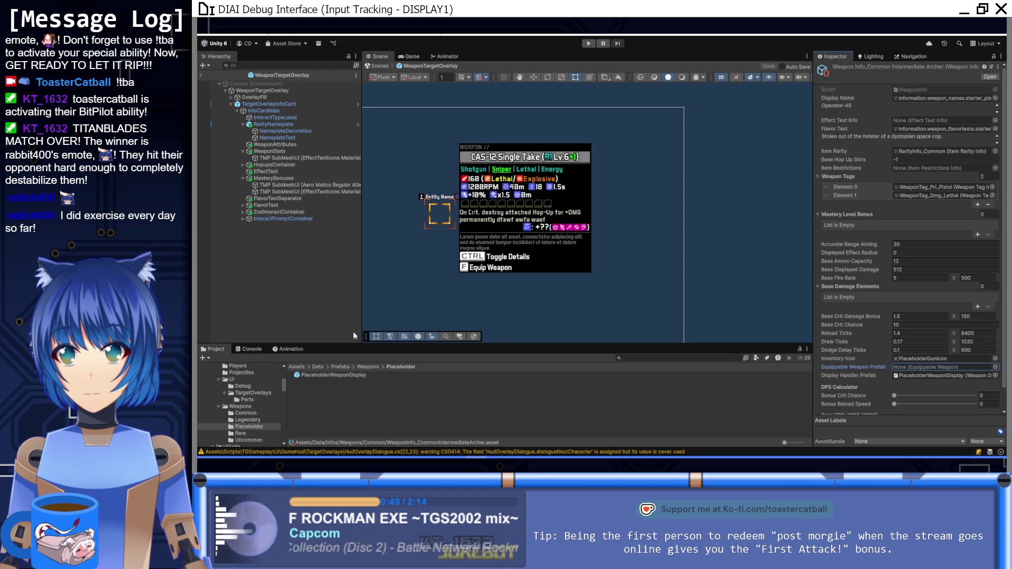
pyautogui.click(317, 367)
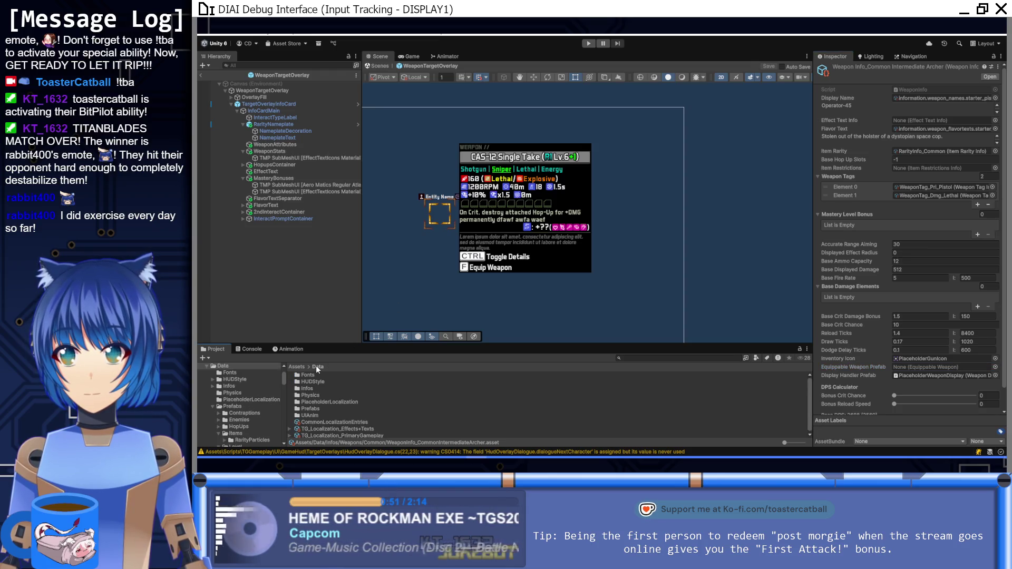
# Expand the PrimaryGameplay localization entries and inspect the hop-up charm entry.
pyautogui.click(289, 435)
pyautogui.scroll(-5, 381, 403)
pyautogui.scroll(-10, 432, 423)
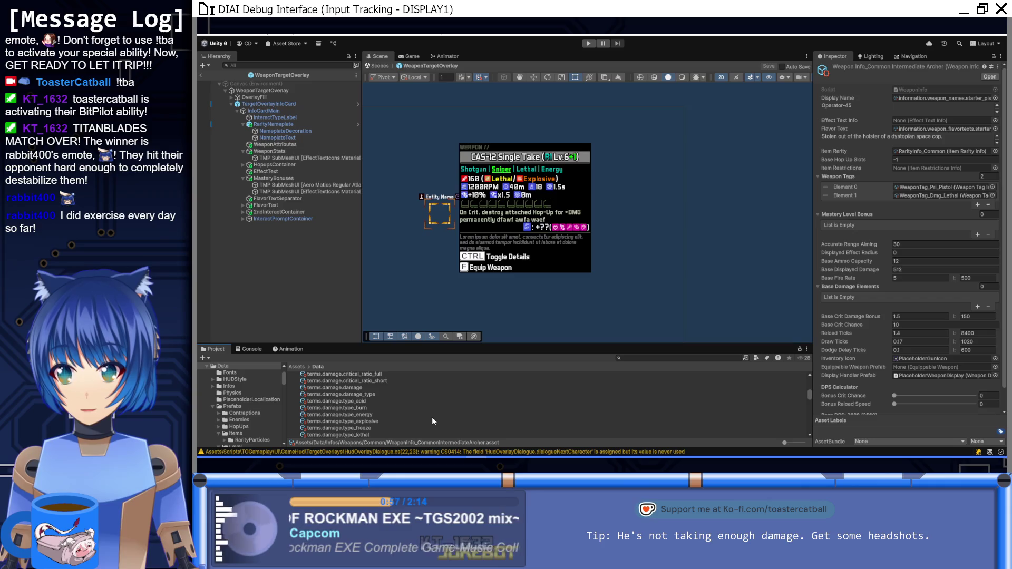
pyautogui.scroll(10, 419, 390)
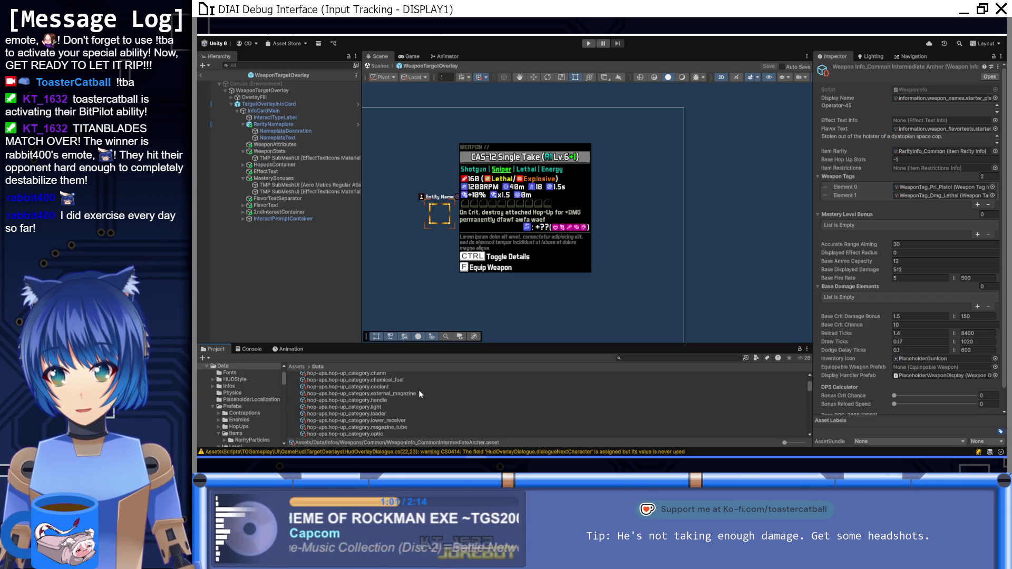
pyautogui.scroll(1, 418, 390)
pyautogui.click(392, 398)
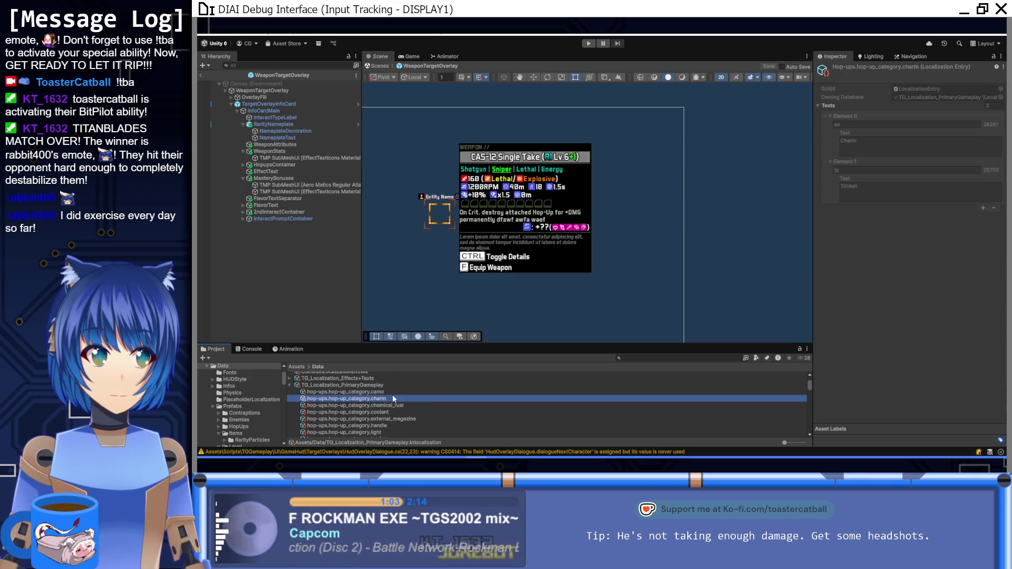
pyautogui.scroll(2, 341, 420)
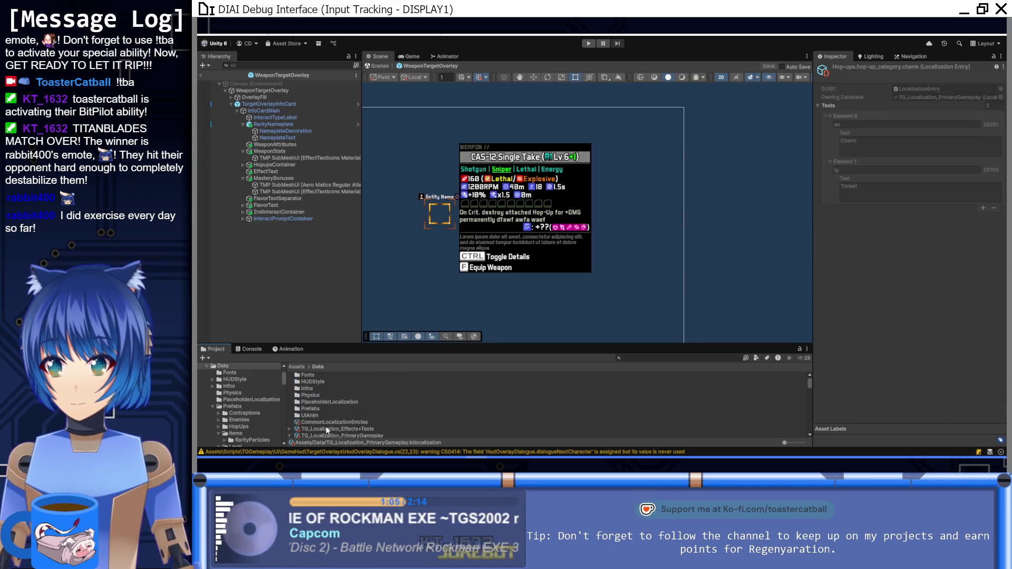
pyautogui.click(290, 410)
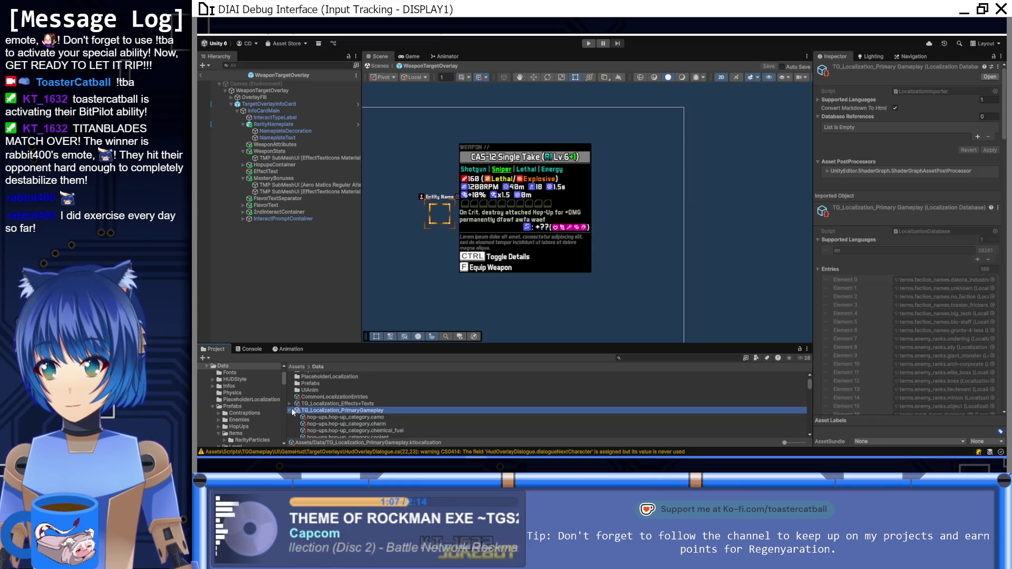
pyautogui.scroll(2, 289, 416)
# Expand the Effects+Texts entries and check the Hardened Flare Gun, Outclasserator and Slopper name entries.
pyautogui.click(290, 429)
pyautogui.scroll(-10, 370, 416)
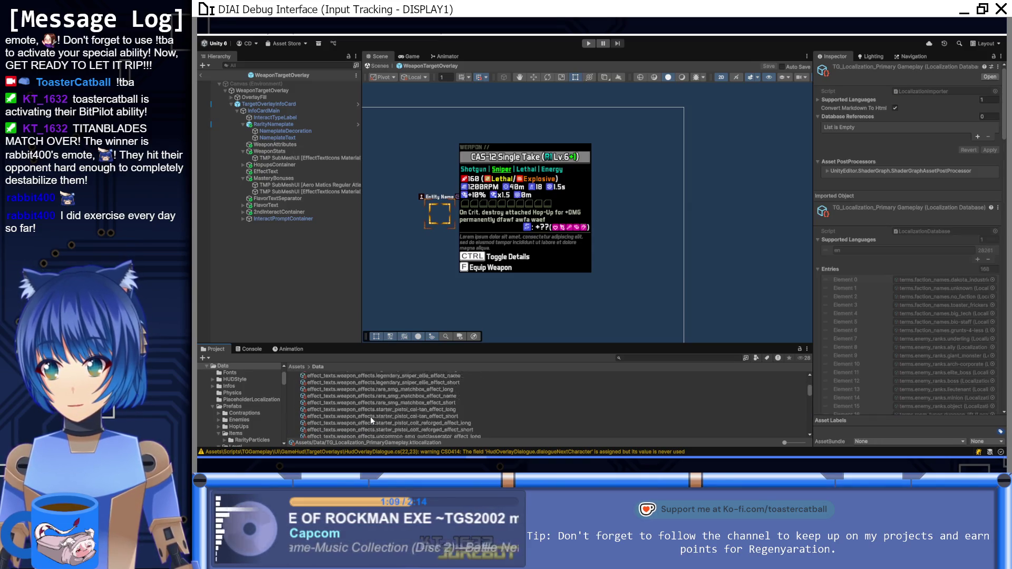
pyautogui.scroll(-10, 370, 416)
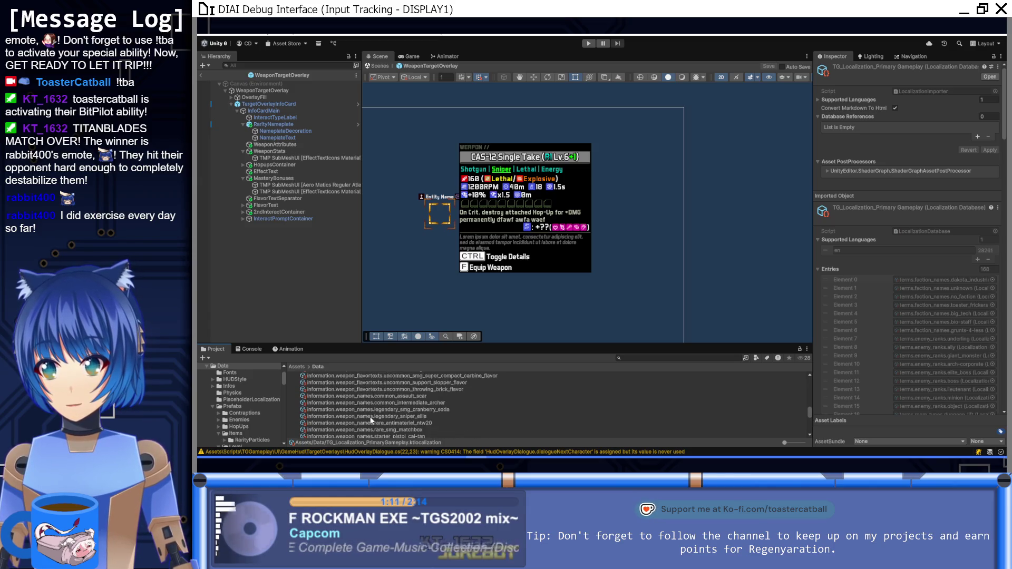
pyautogui.scroll(10, 371, 420)
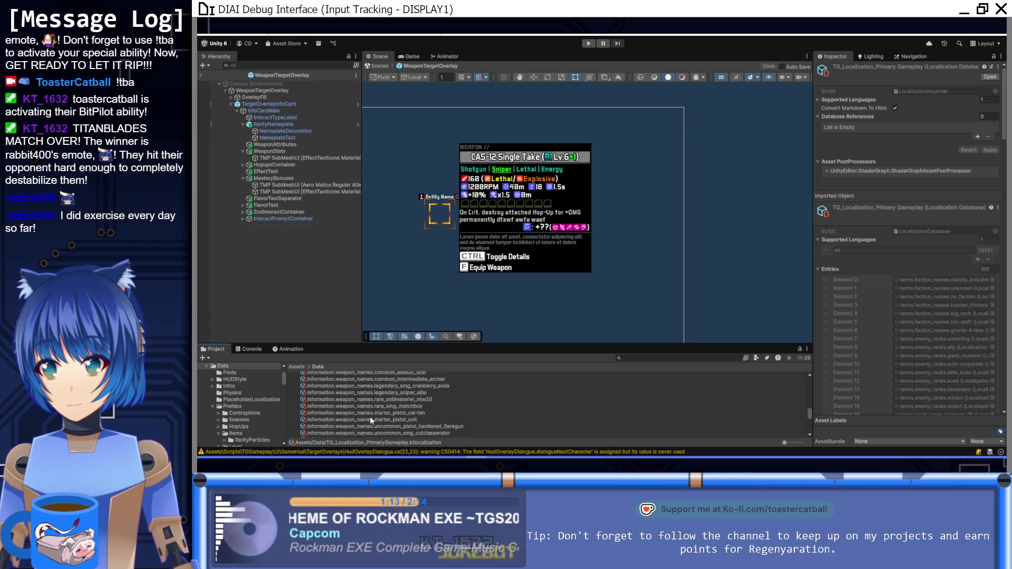
pyautogui.scroll(-2, 377, 421)
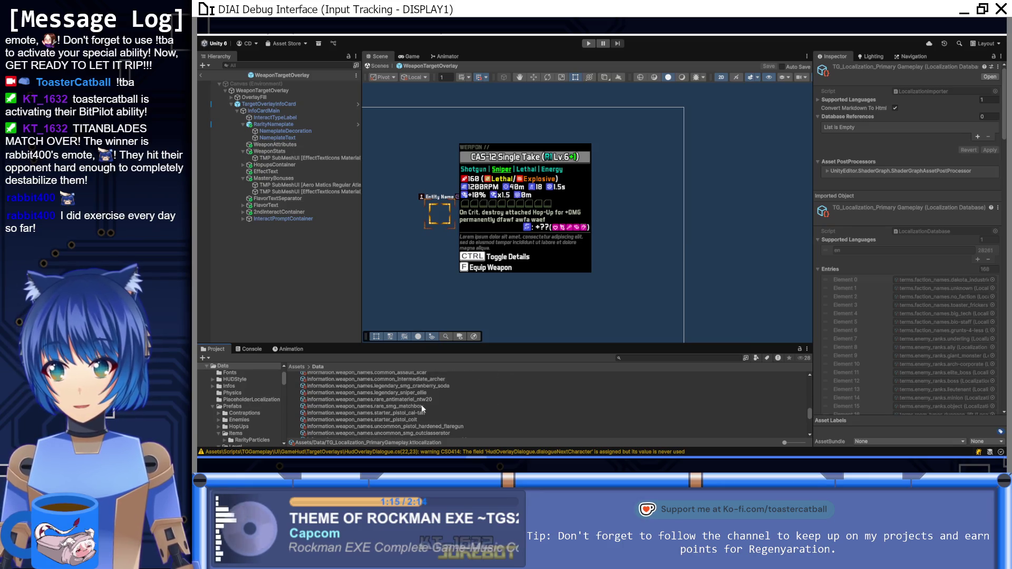
pyautogui.scroll(-1, 414, 416)
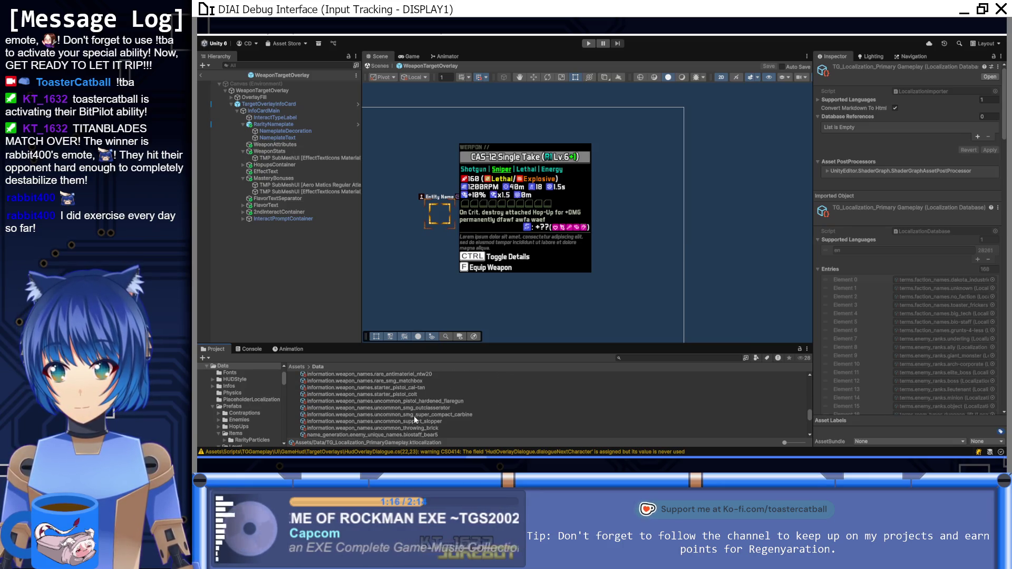
pyautogui.click(444, 398)
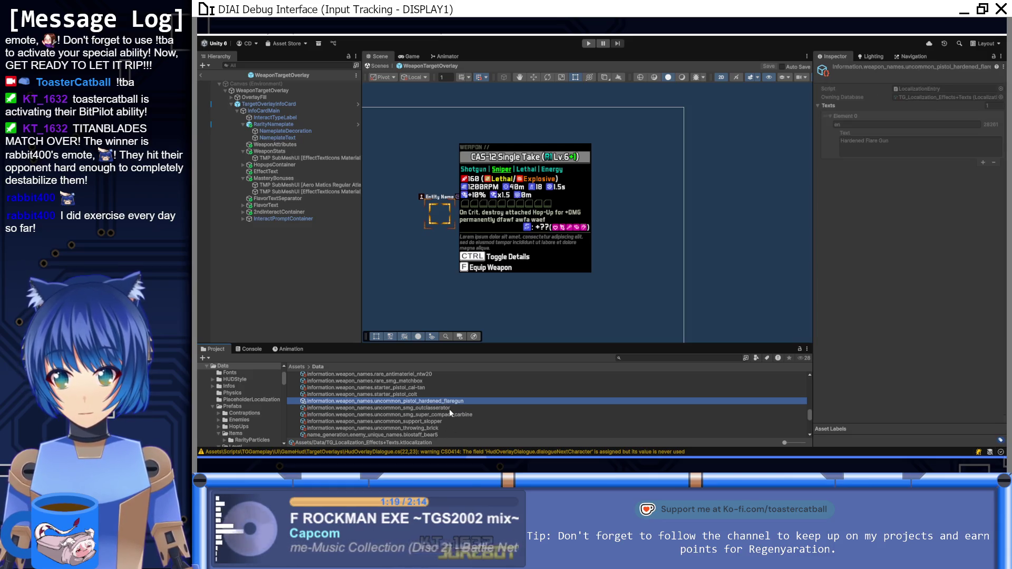
pyautogui.click(451, 407)
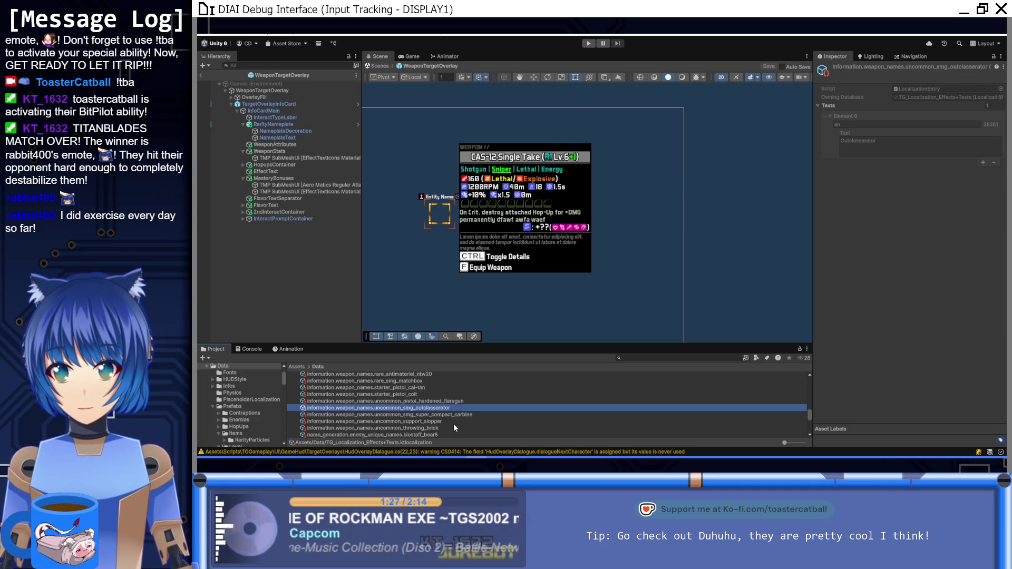
pyautogui.press('Down')
pyautogui.press('Down')
pyautogui.press('Down')
pyautogui.press('Down')
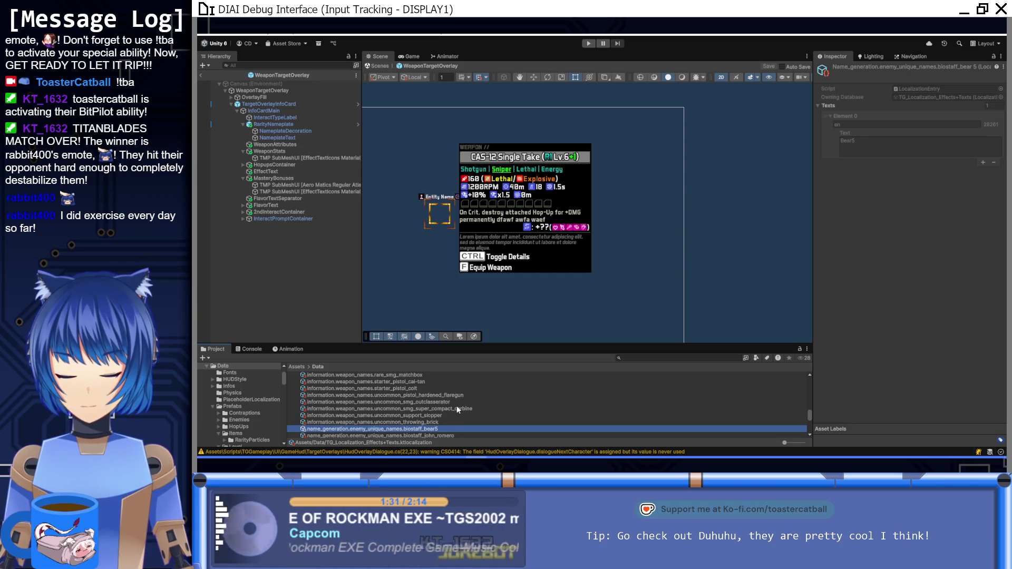
pyautogui.press('Down')
pyautogui.press('Down')
pyautogui.press('Down')
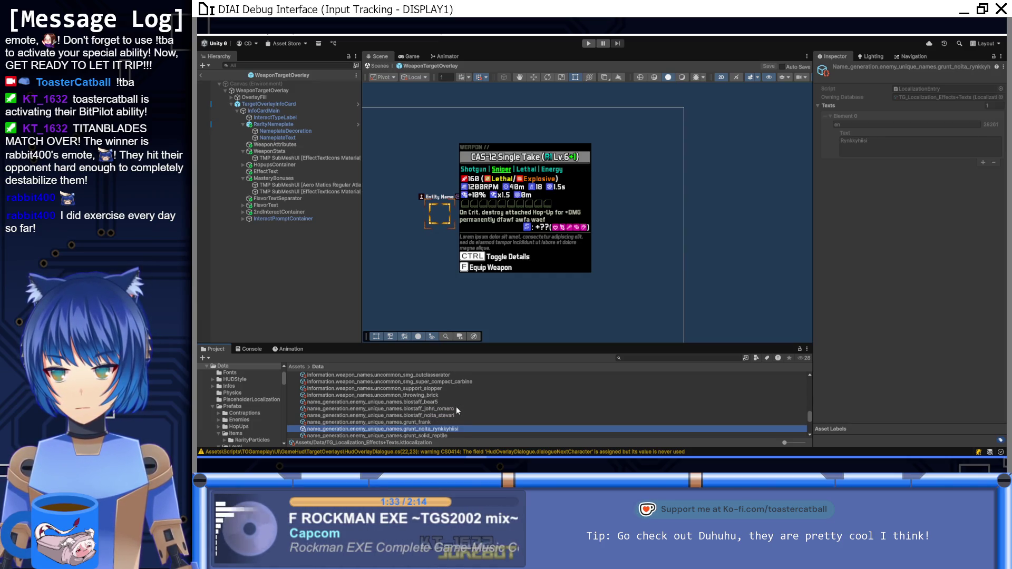
pyautogui.scroll(4, 456, 407)
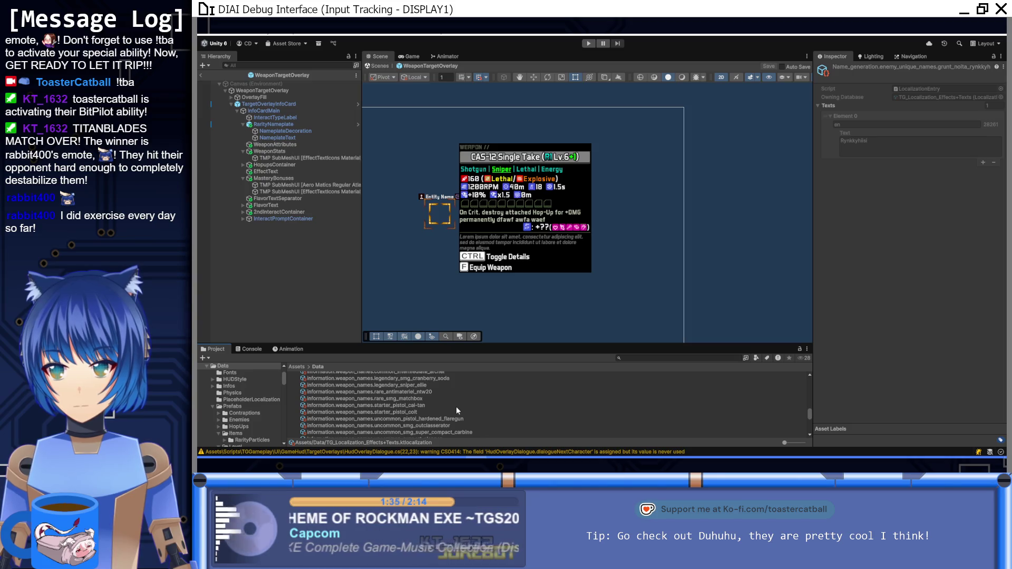
pyautogui.scroll(5, 456, 411)
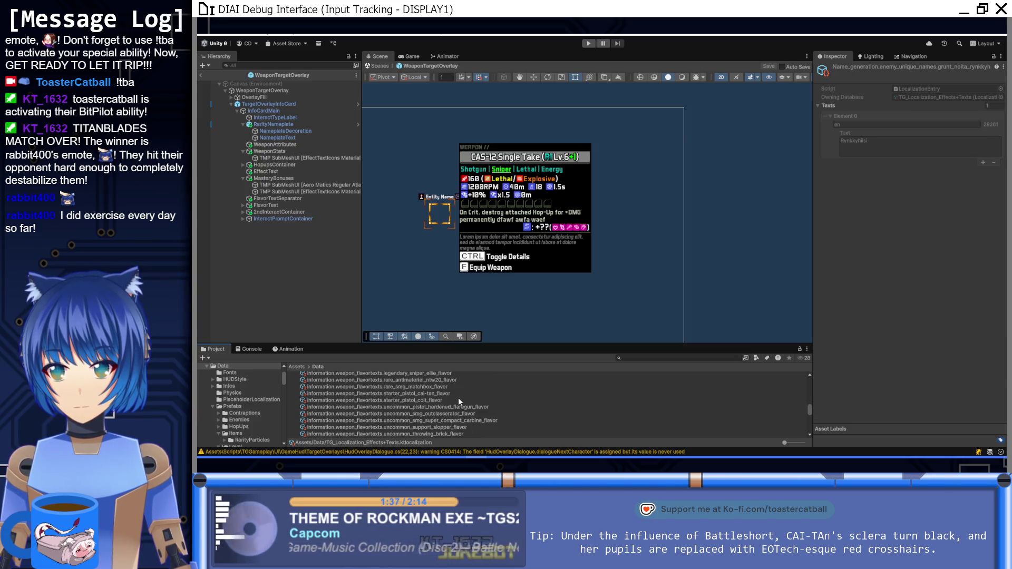
pyautogui.scroll(-2, 458, 399)
# Check the Outclasserator, compact carbine, flare gun, throwing brick and Slopper flavor texts.
pyautogui.click(462, 388)
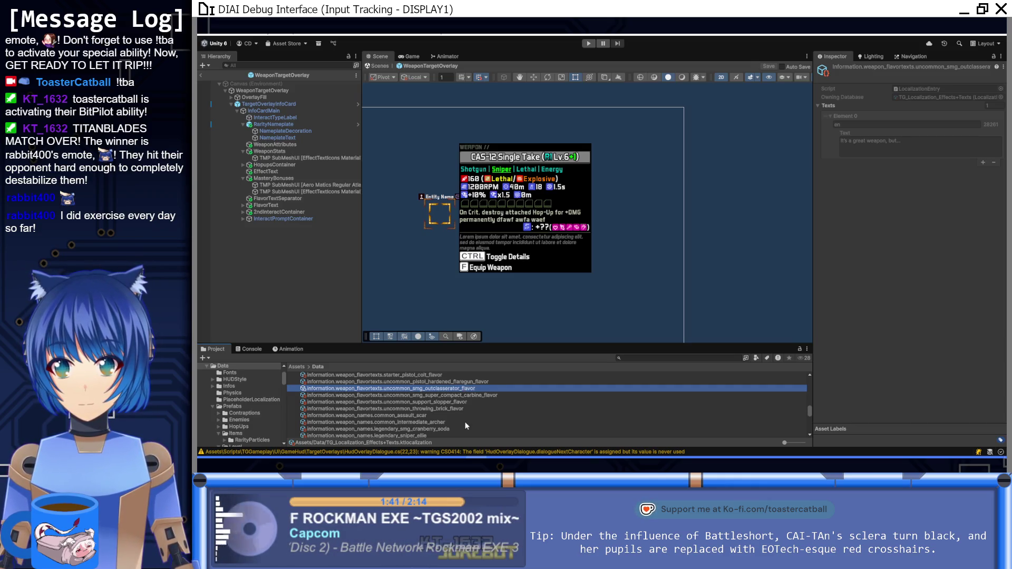
pyautogui.press('Down')
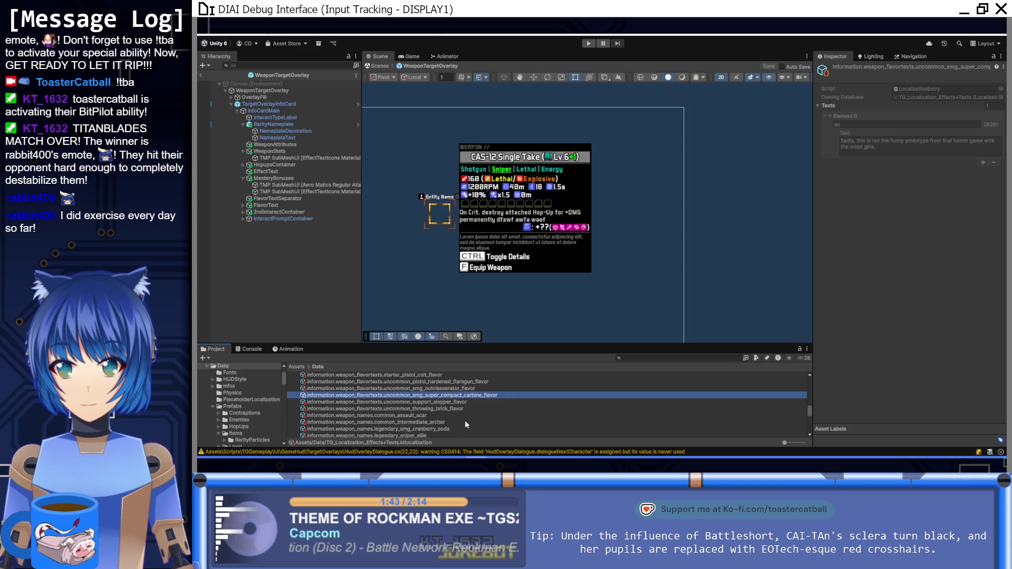
pyautogui.press('Down')
pyautogui.press('Down')
pyautogui.press('Up')
pyautogui.press('Up')
pyautogui.press('Up')
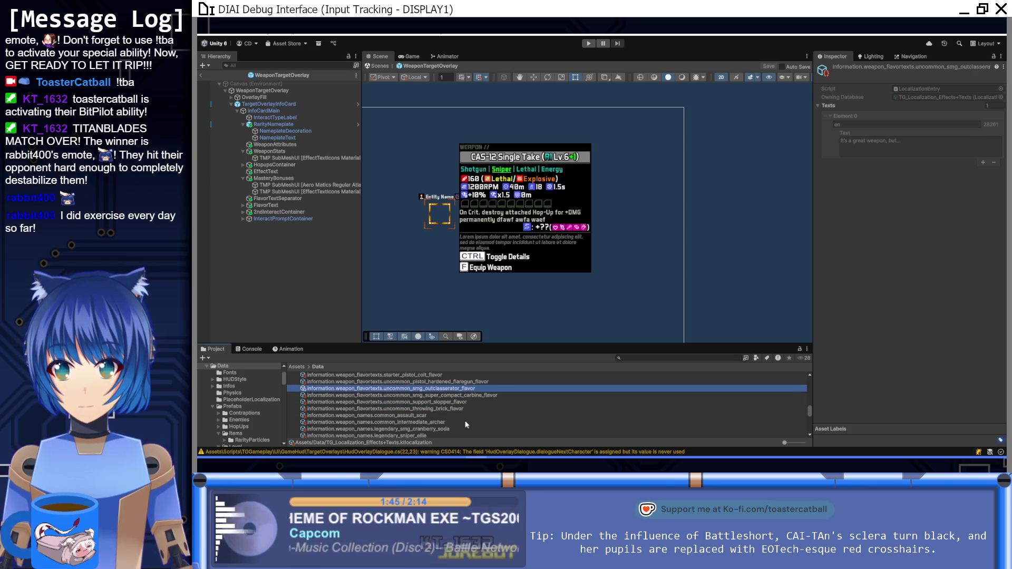
pyautogui.press('Down')
pyautogui.press('Down')
pyautogui.press('Down')
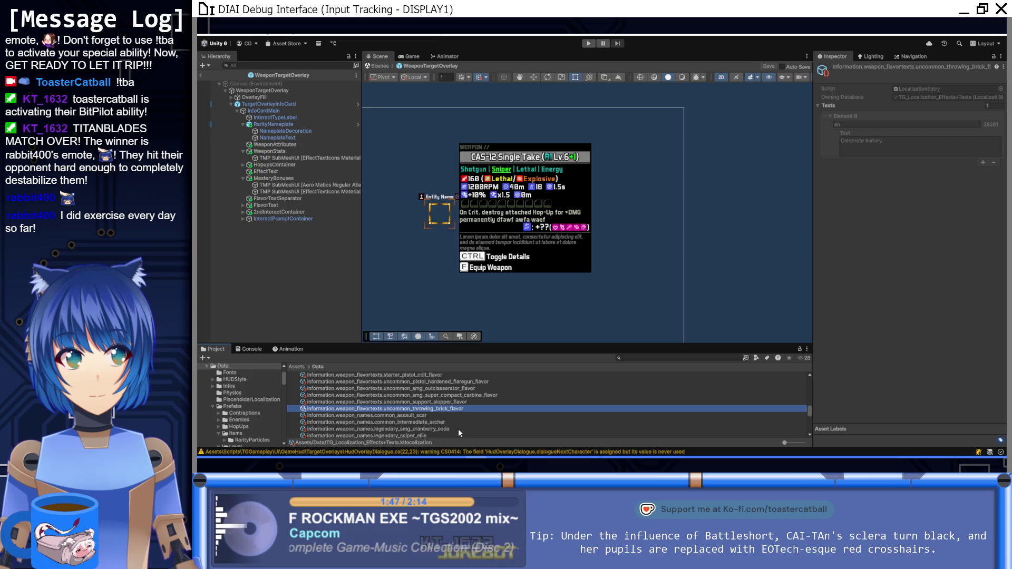
pyautogui.press('Up')
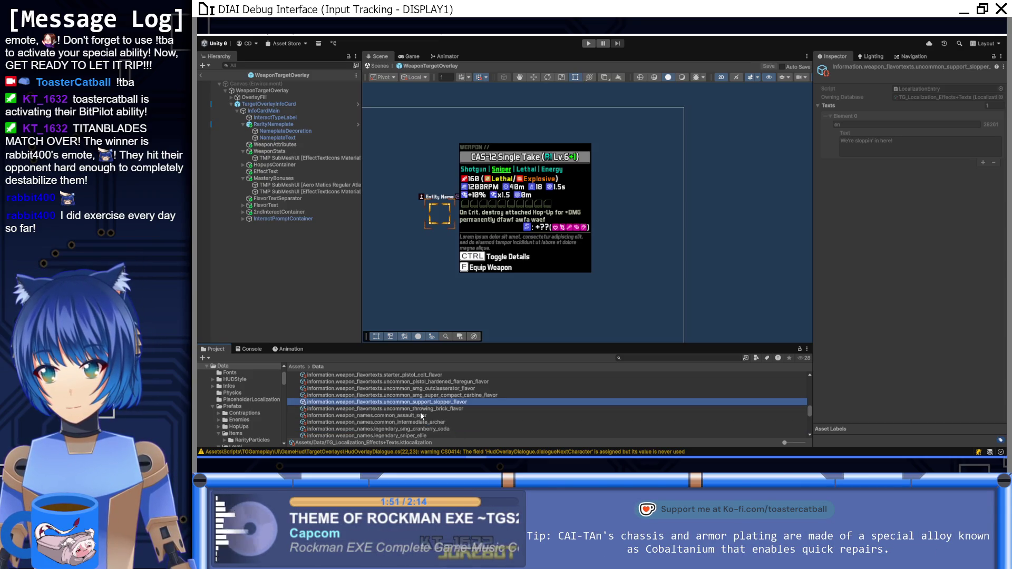
# Check the assault scar, intermediate archer, cranberry soda SMG and sniper Ellie entries.
pyautogui.click(420, 415)
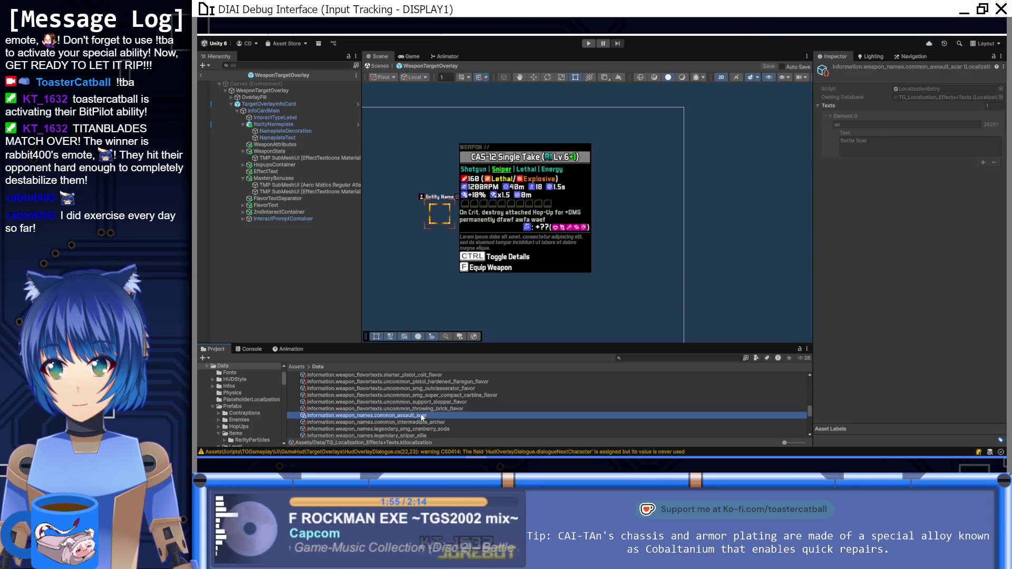
pyautogui.scroll(2, 421, 416)
pyautogui.scroll(2, 422, 418)
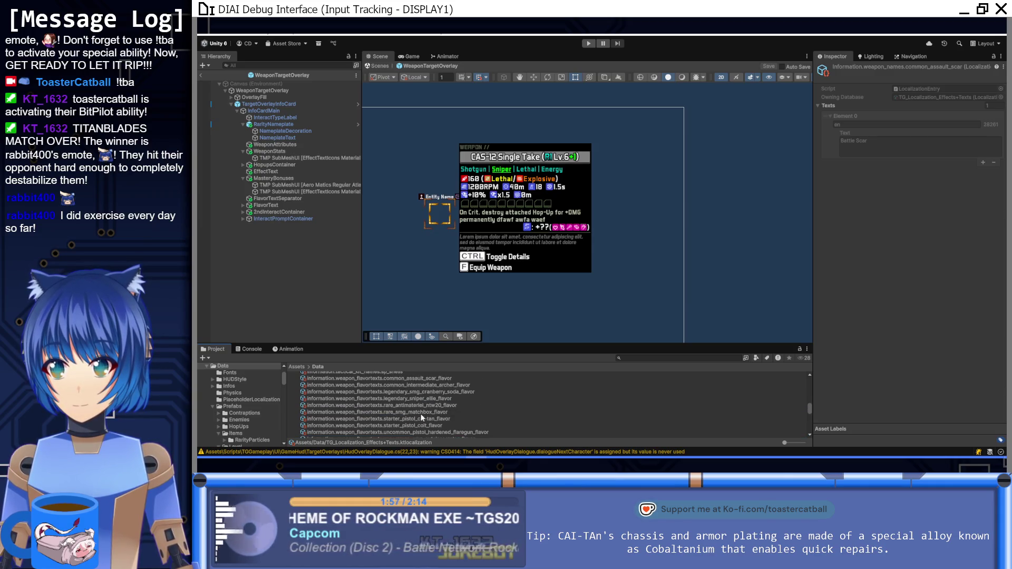
pyautogui.scroll(2, 422, 403)
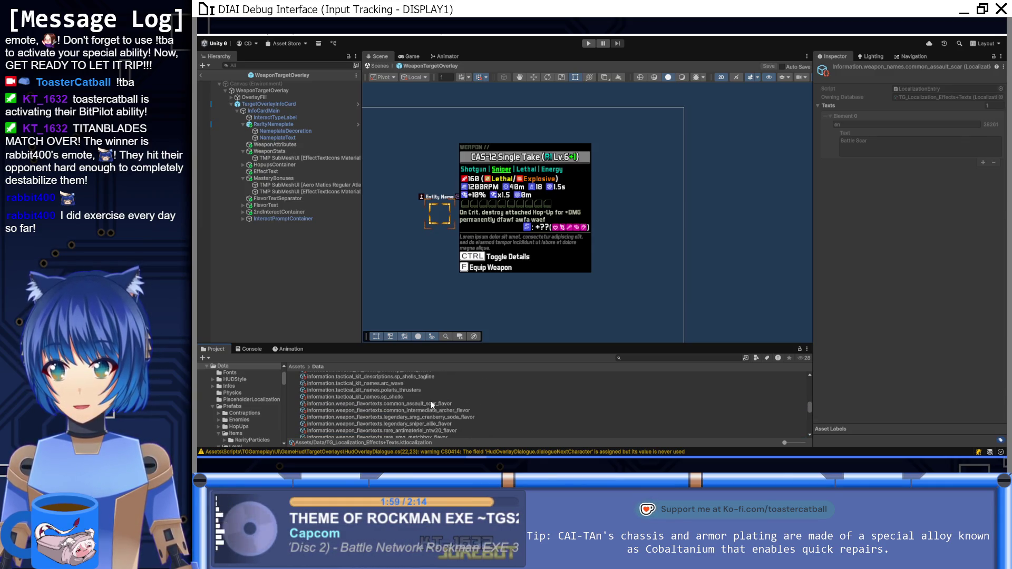
pyautogui.click(431, 404)
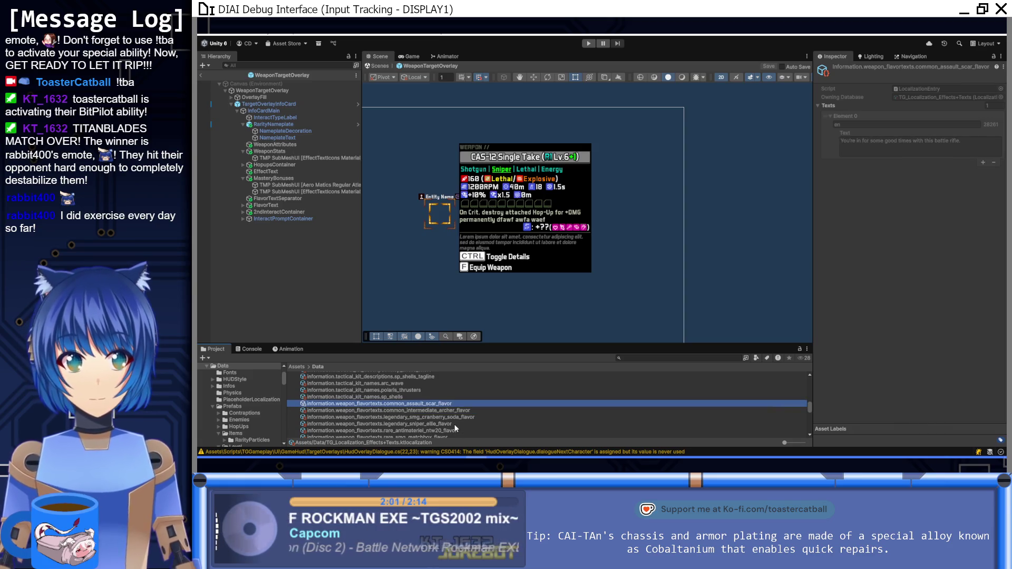
pyautogui.press('Down')
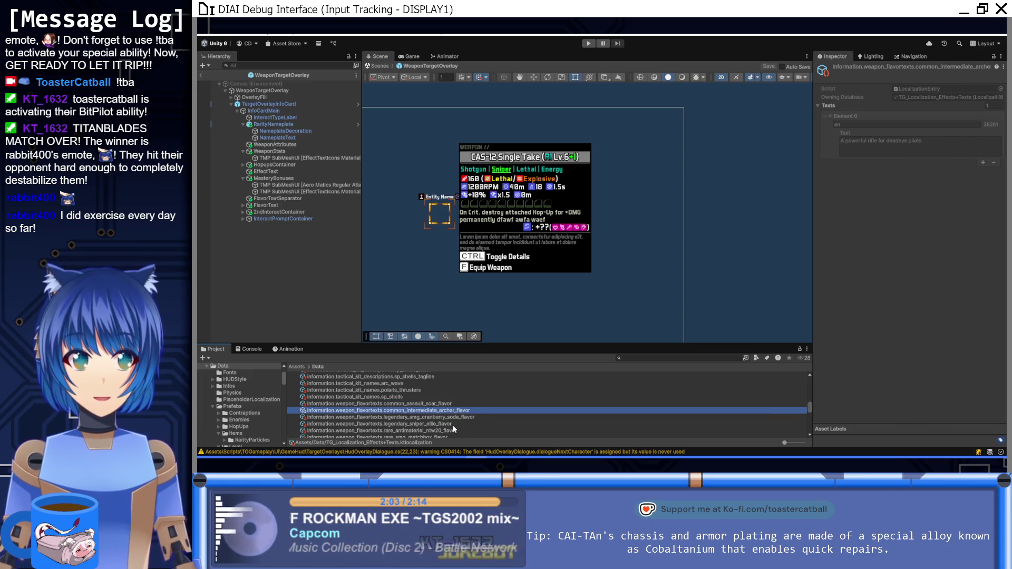
pyautogui.press('Down')
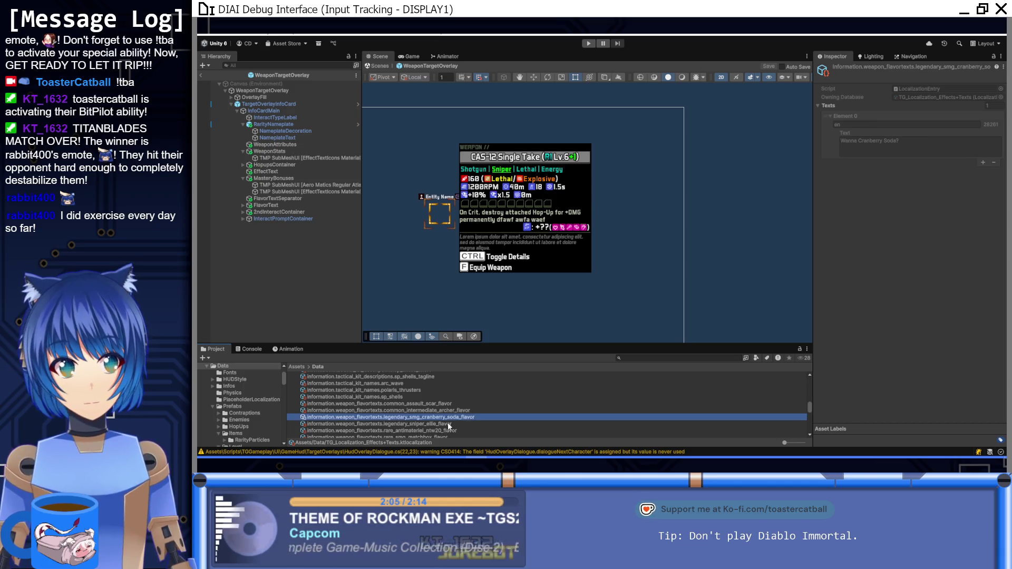
pyautogui.press('Down')
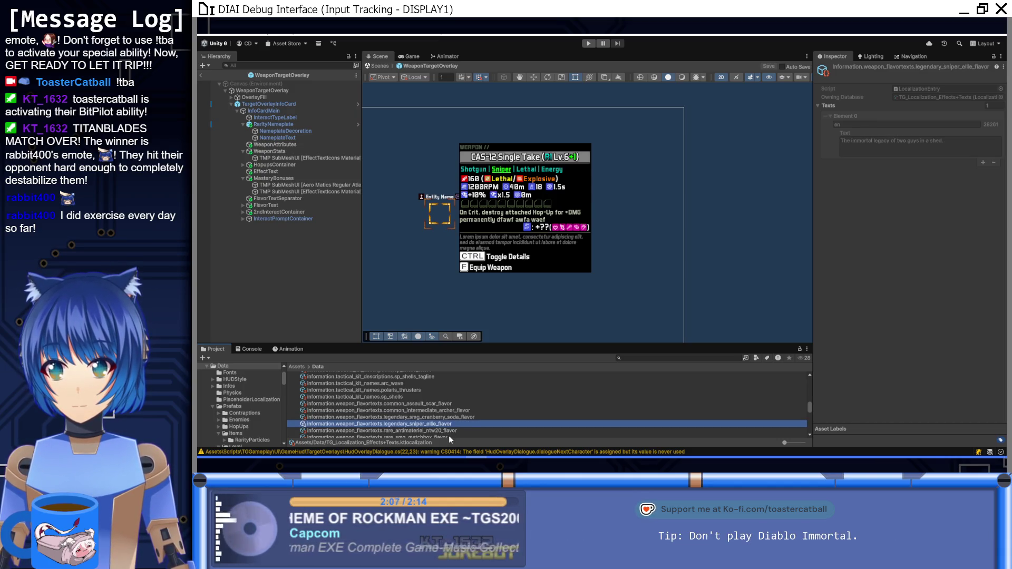
pyautogui.press('Down')
pyautogui.press('Down')
pyautogui.press('Down')
pyautogui.press('Down')
pyautogui.press('Down')
pyautogui.press('Down')
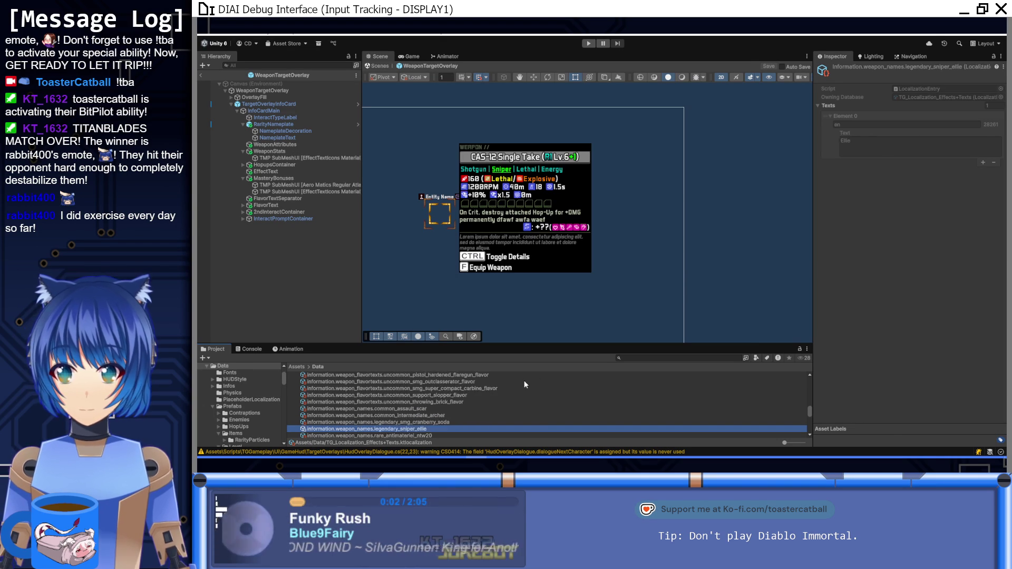
pyautogui.press('Down')
pyautogui.press('Down')
pyautogui.press('Down')
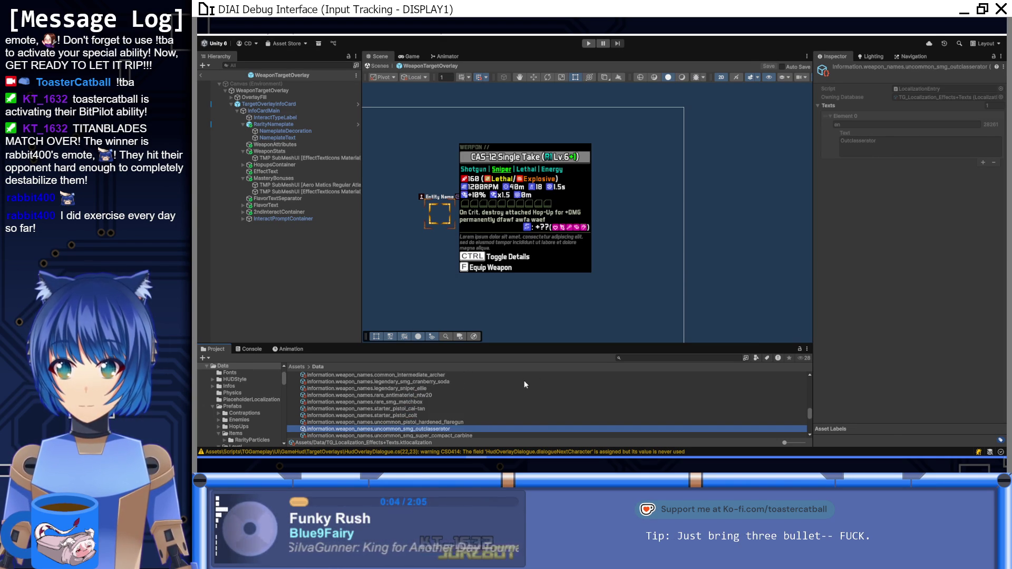
pyautogui.press('Down')
pyautogui.press('Down')
pyautogui.press('Up')
pyautogui.press('Up')
pyautogui.press('Up')
pyautogui.press('Up')
pyautogui.press('Up')
pyautogui.press('Up')
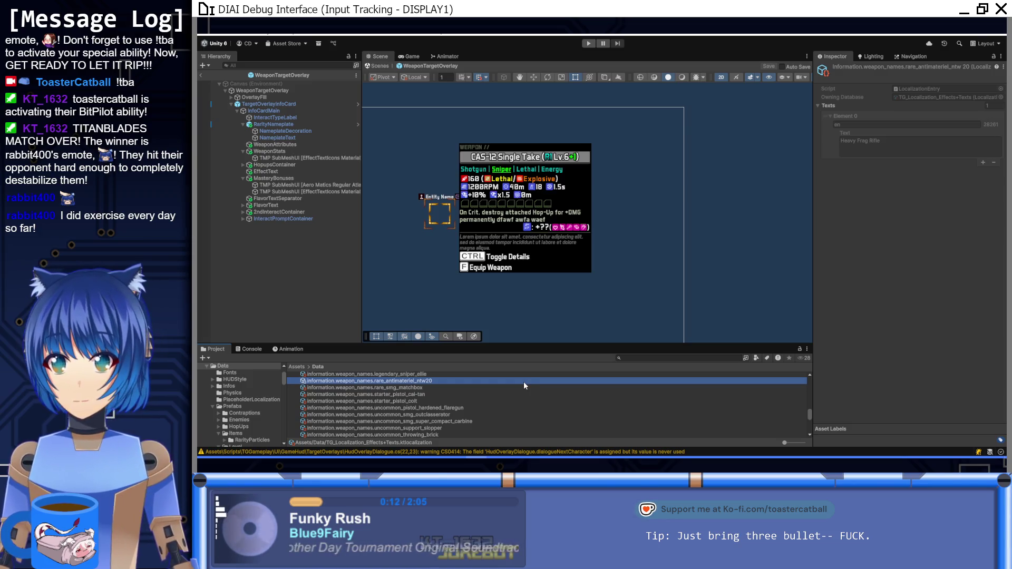
pyautogui.scroll(1, 523, 381)
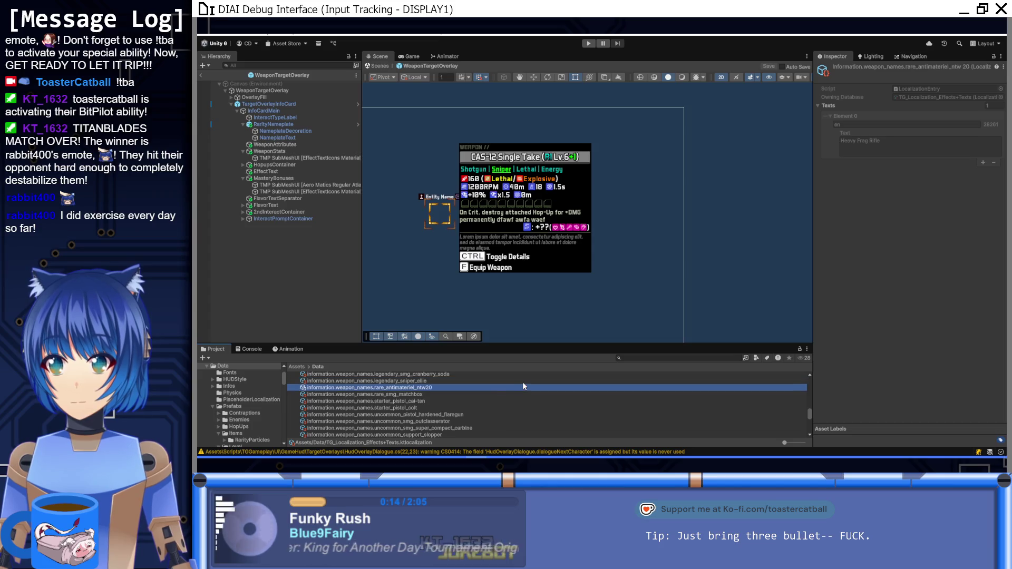
pyautogui.click(521, 382)
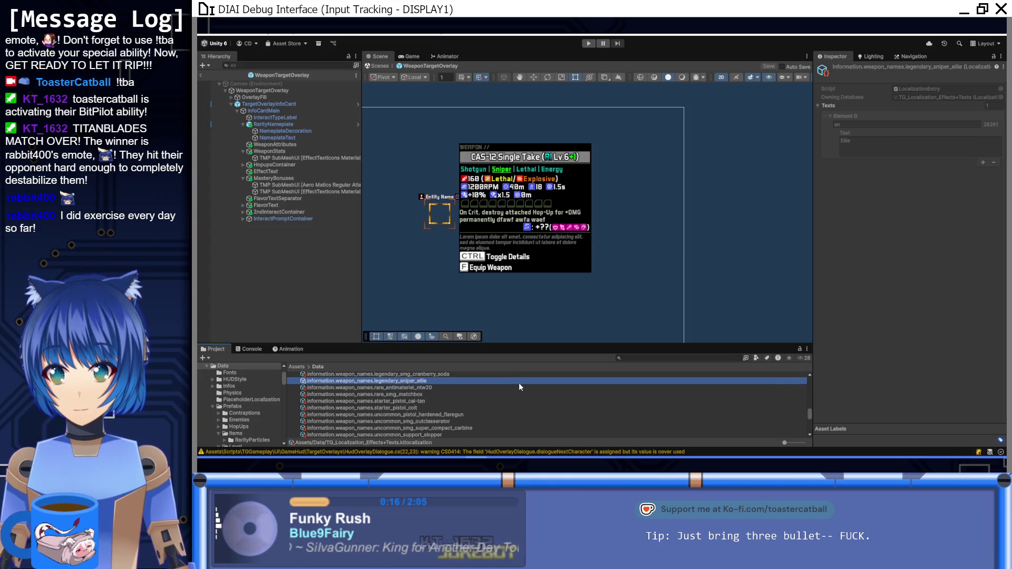
pyautogui.scroll(1, 512, 384)
pyautogui.click(511, 383)
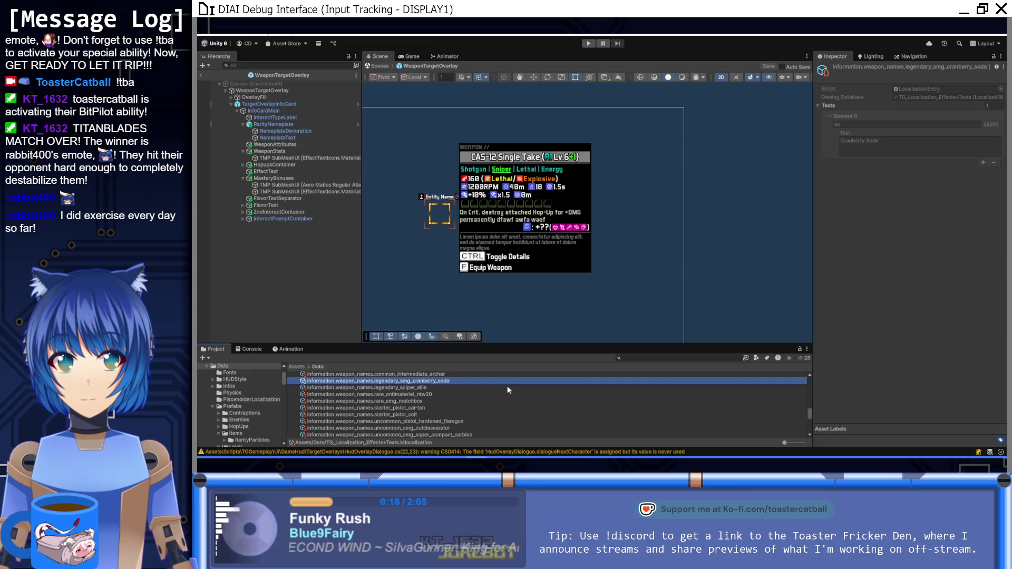
pyautogui.scroll(1, 507, 386)
pyautogui.click(507, 386)
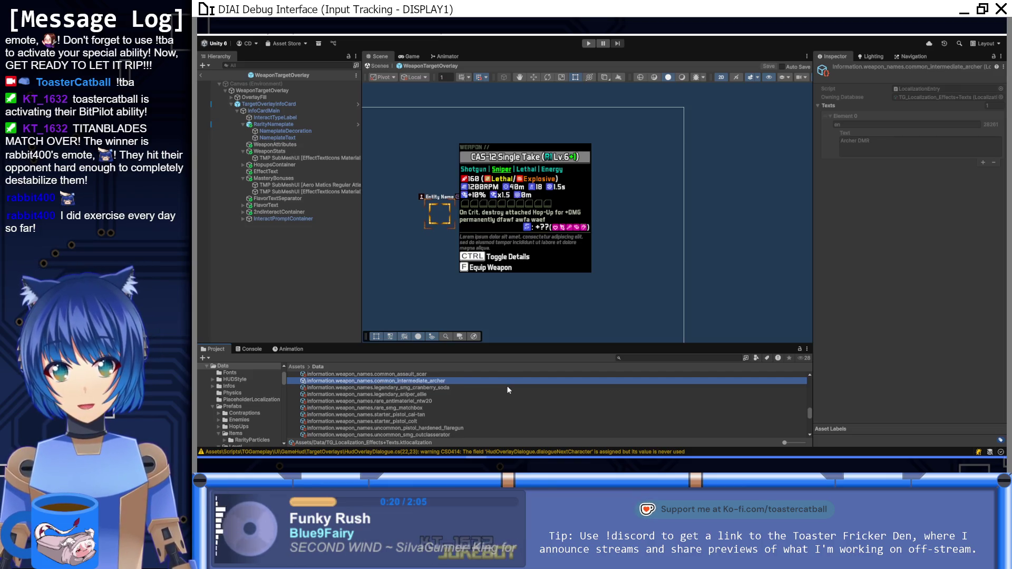
pyautogui.scroll(1, 507, 386)
pyautogui.click(507, 386)
pyautogui.scroll(4, 507, 386)
pyautogui.click(507, 385)
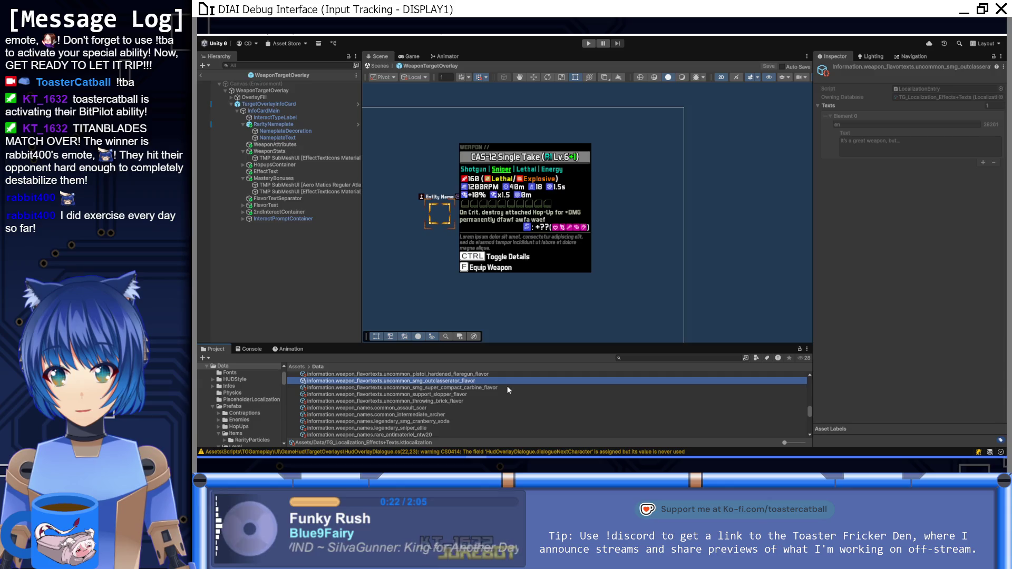
pyautogui.scroll(7, 507, 386)
pyautogui.click(507, 385)
pyautogui.scroll(1, 507, 385)
pyautogui.click(507, 385)
pyautogui.scroll(1, 507, 386)
pyautogui.click(507, 386)
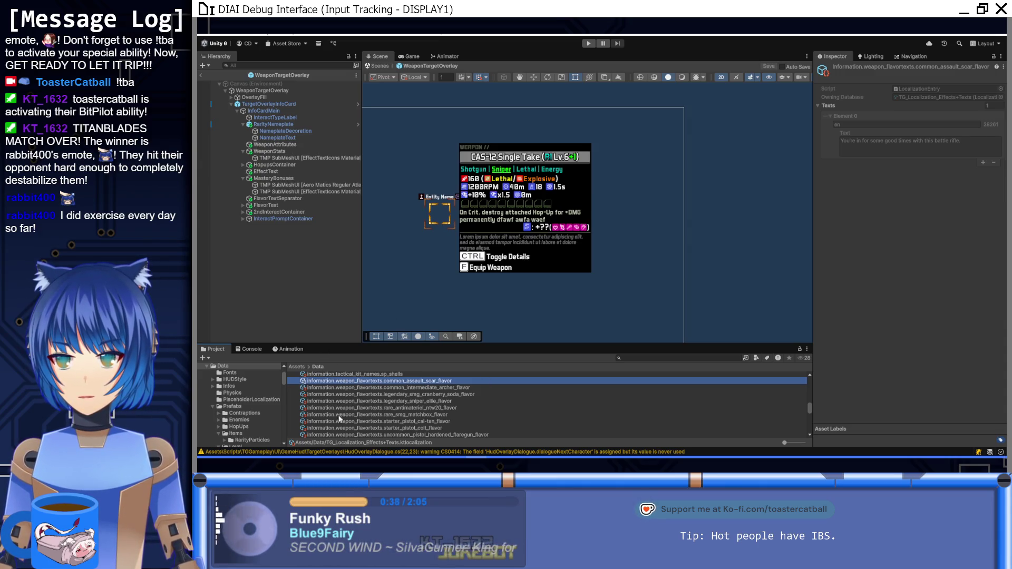
# Collapse the localization folder, open Data > Infos > Weapons and select WeaponInfo_TEST_SMG.
pyautogui.scroll(10, 390, 406)
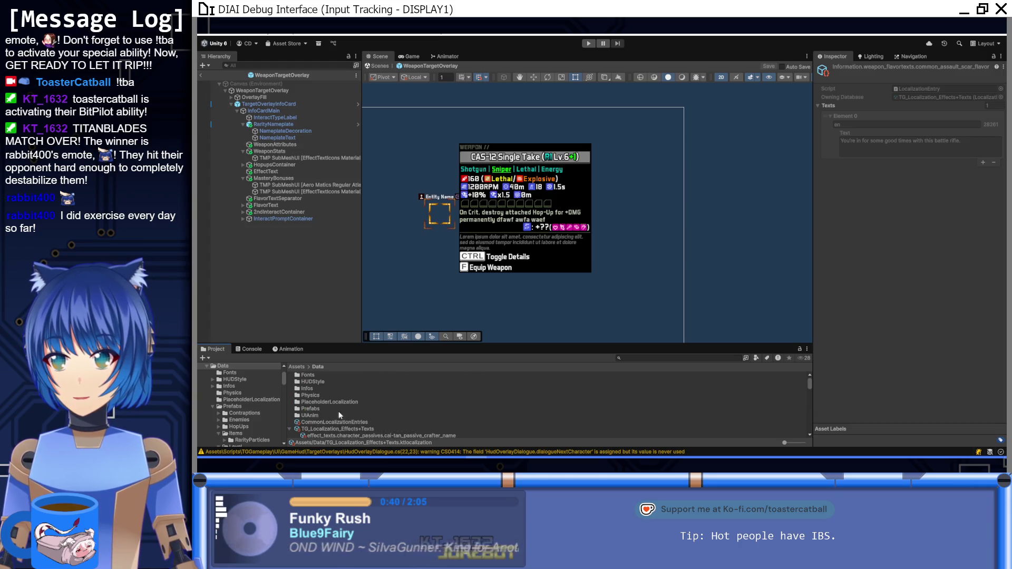
pyautogui.click(289, 404)
pyautogui.scroll(2, 344, 397)
pyautogui.doubleClick(307, 389)
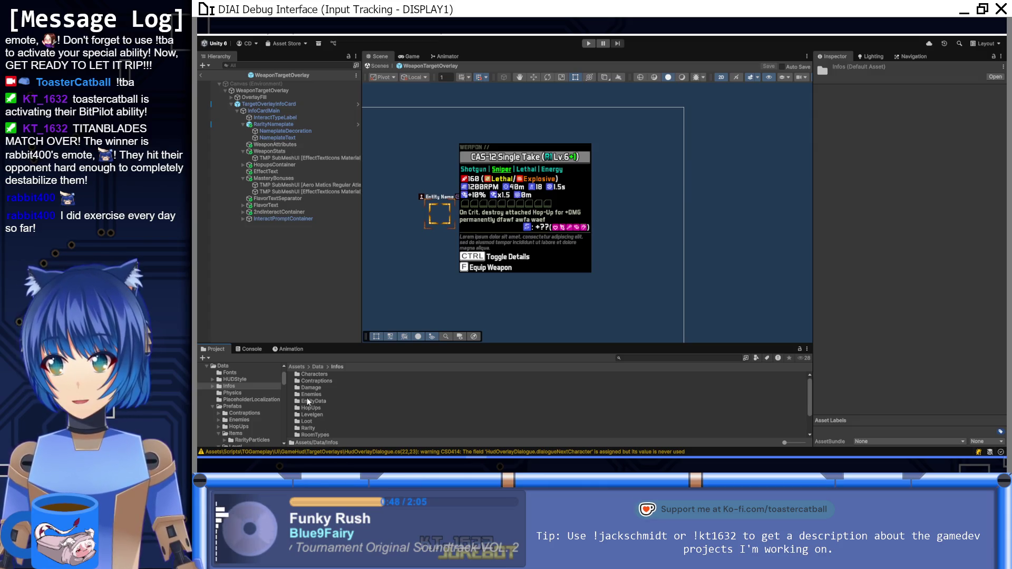
pyautogui.scroll(-3, 329, 406)
pyautogui.doubleClick(324, 414)
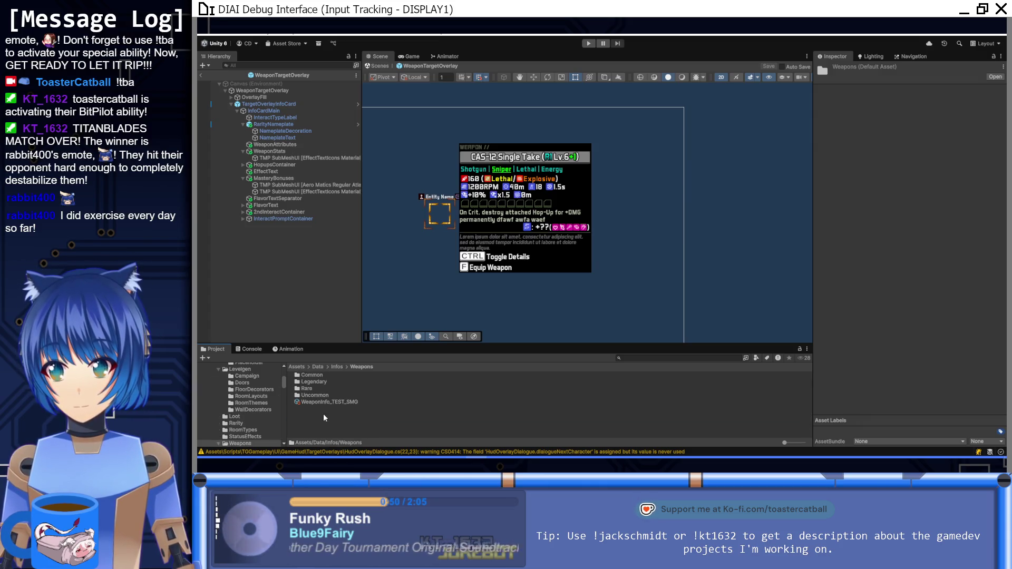
pyautogui.click(325, 401)
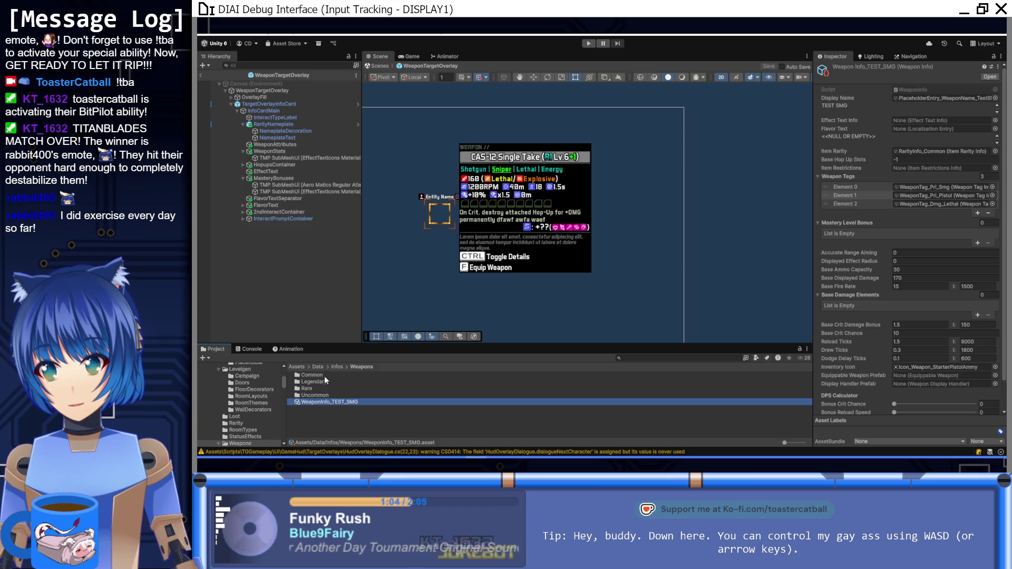
# Duplicate WeaponInfo_UncommonThrowingBrick and rename the copy WeaponInfo_UncommonSupportSlopper.
pyautogui.doubleClick(322, 395)
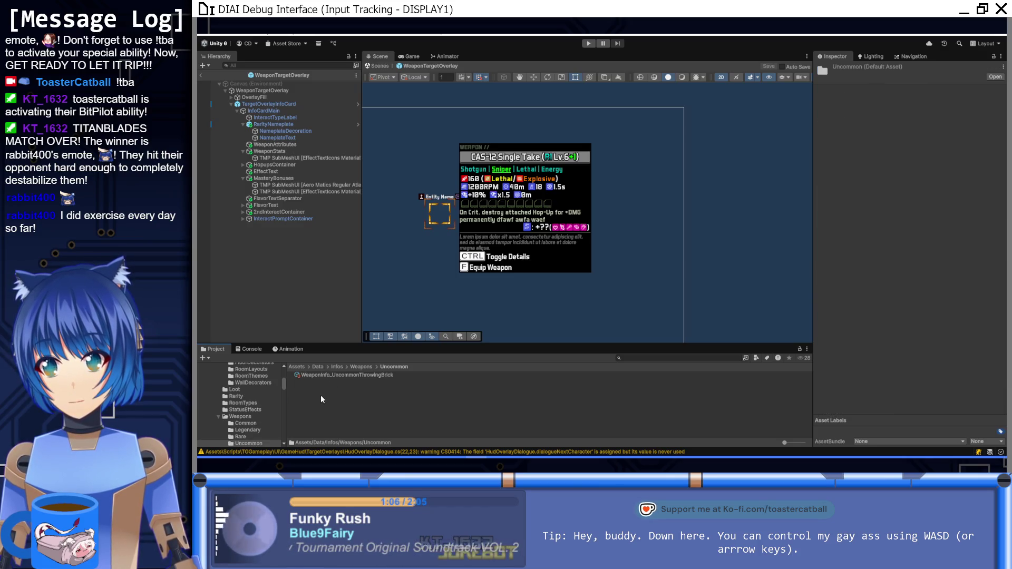
pyautogui.hotkey('alt', 'Tab')
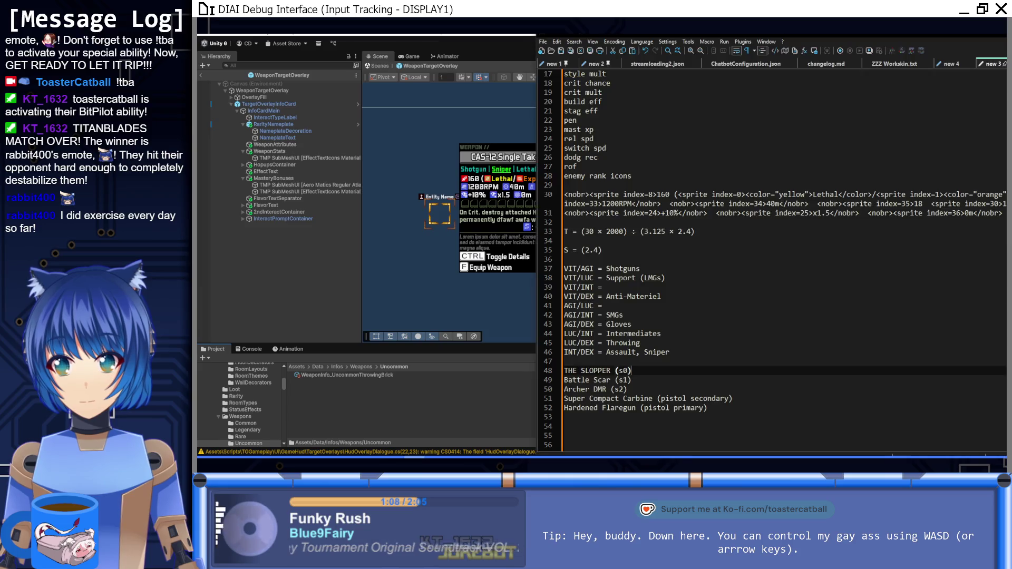
pyautogui.click(396, 374)
pyautogui.hotkey('ctrl', 'd')
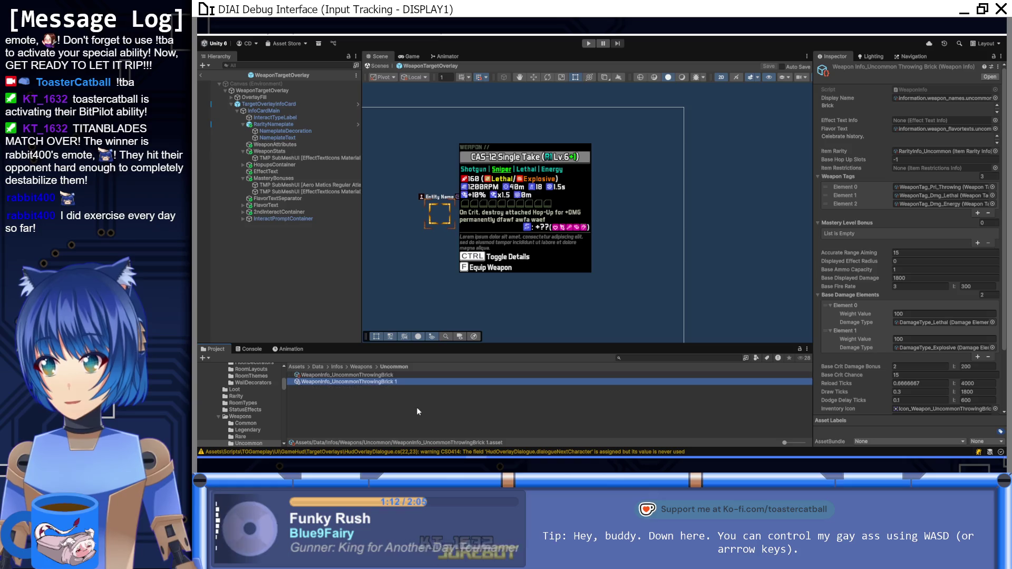
pyautogui.click(370, 384)
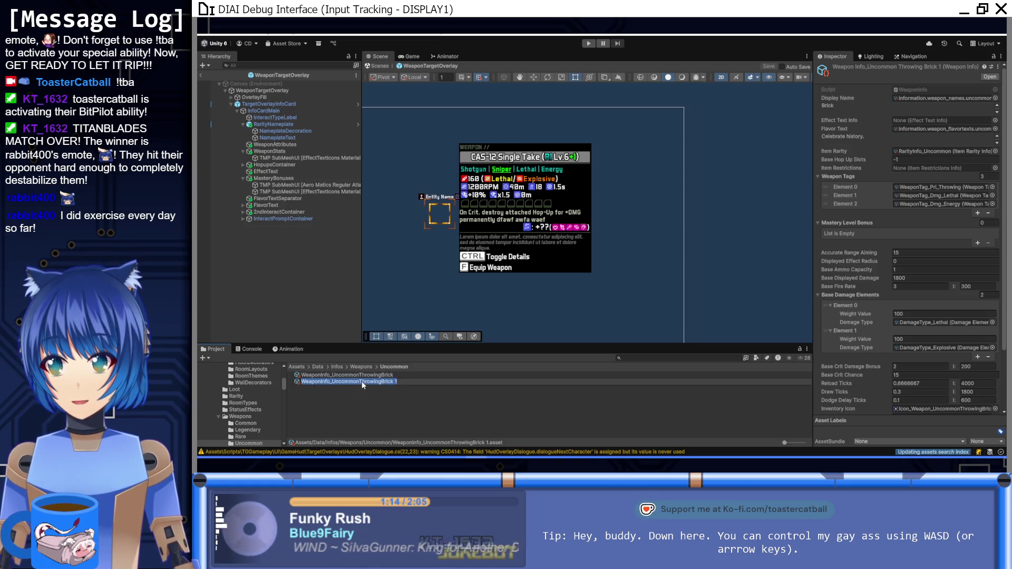
pyautogui.moveTo(361, 382); pyautogui.dragTo(421, 386)
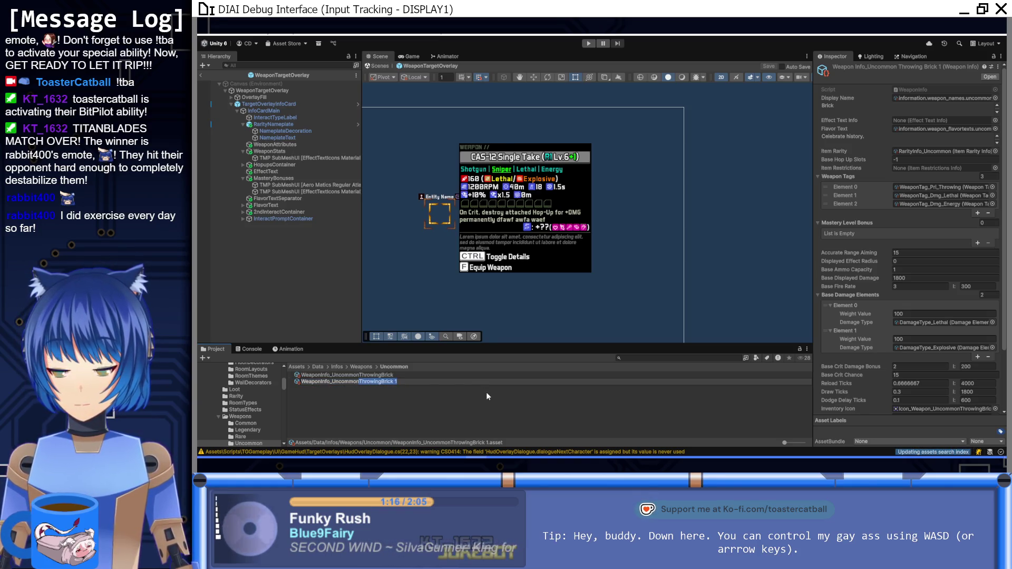
pyautogui.write('SupportSto')
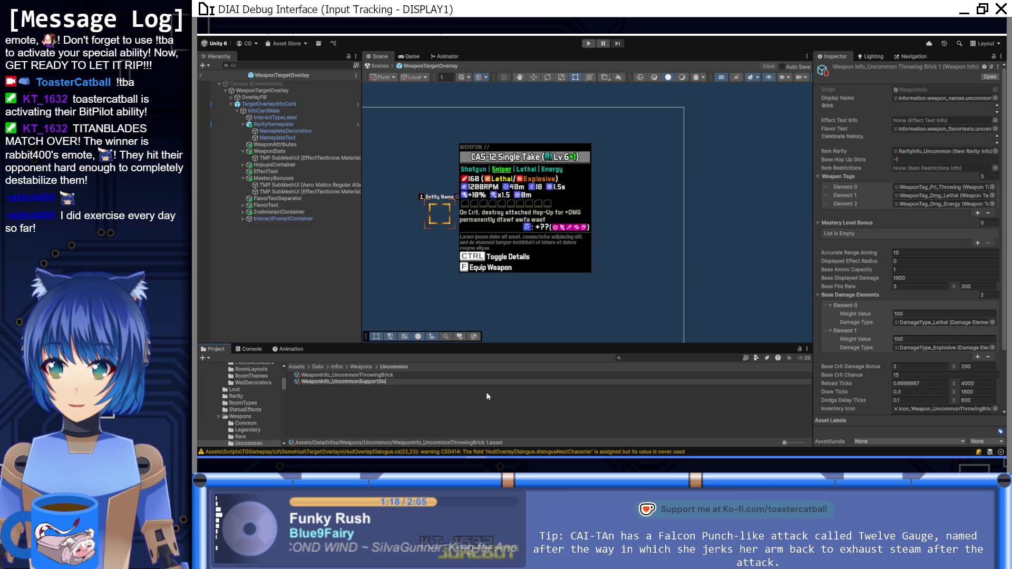
pyautogui.write('ppet')
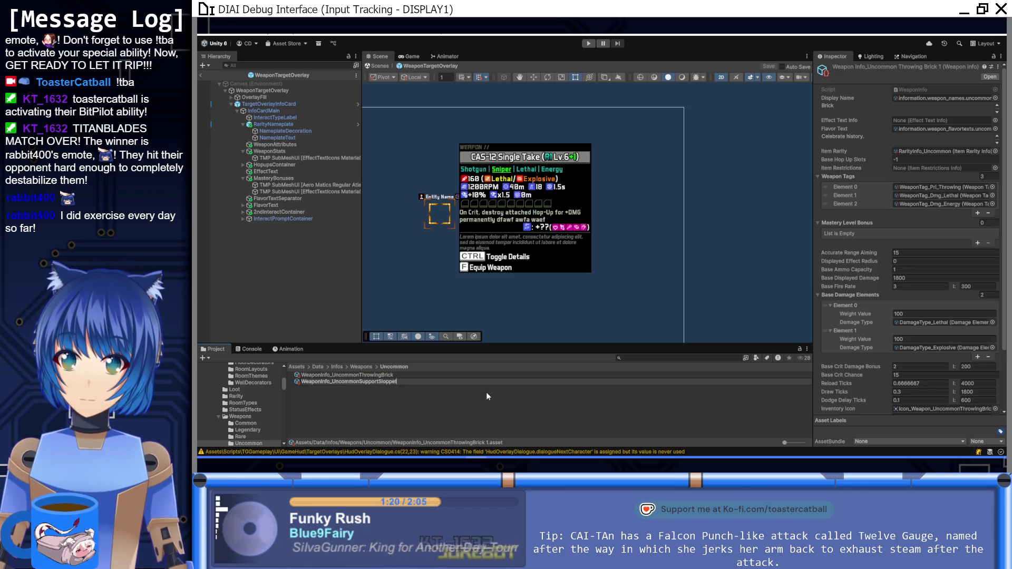
pyautogui.press('Return')
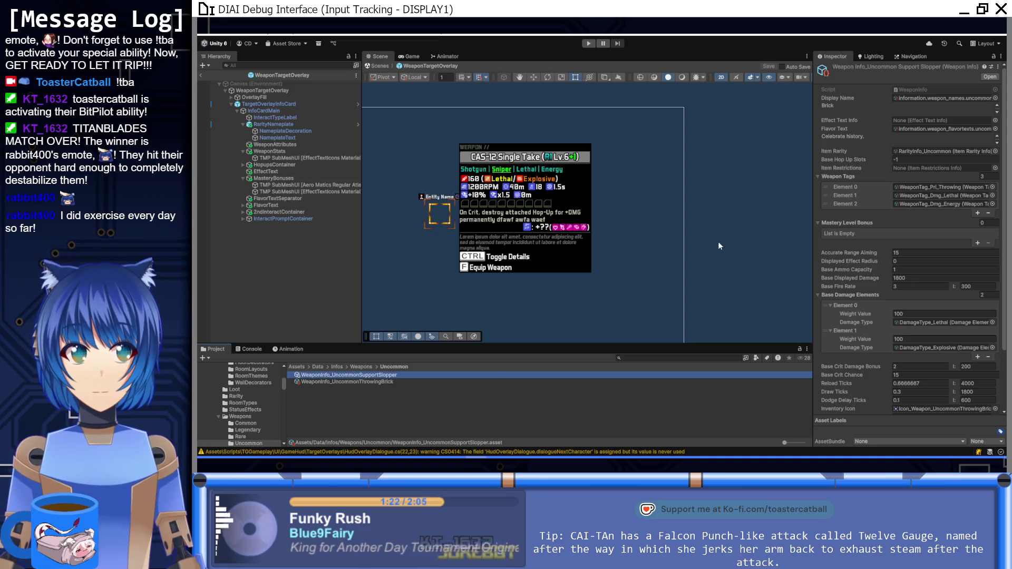
pyautogui.click(995, 98)
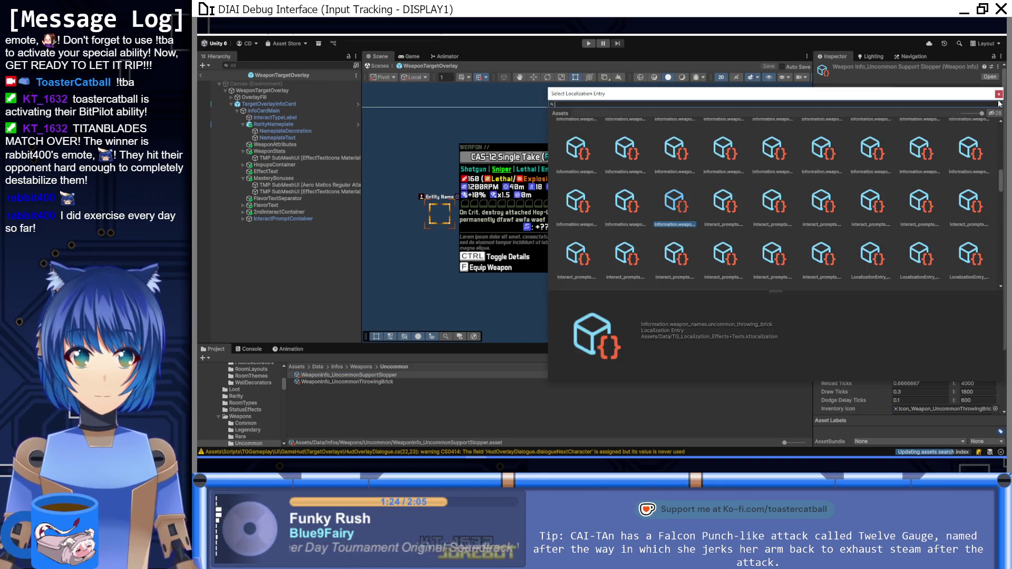
# Assign the 'The Slopper' name entry and the "We're sloppin' in here!" flavor entry.
pyautogui.write('slopper')
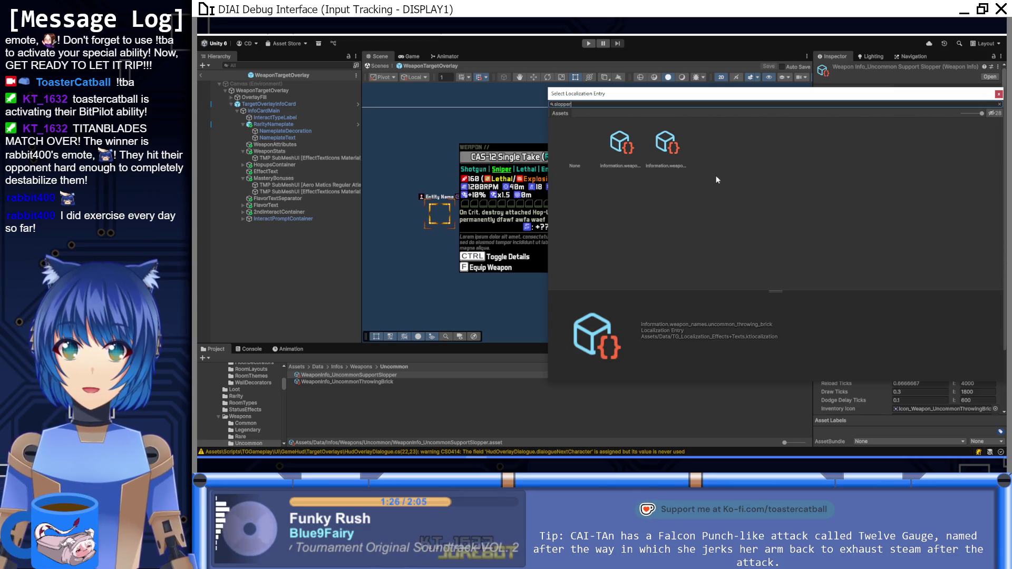
pyautogui.click(628, 153)
pyautogui.doubleClick(662, 150)
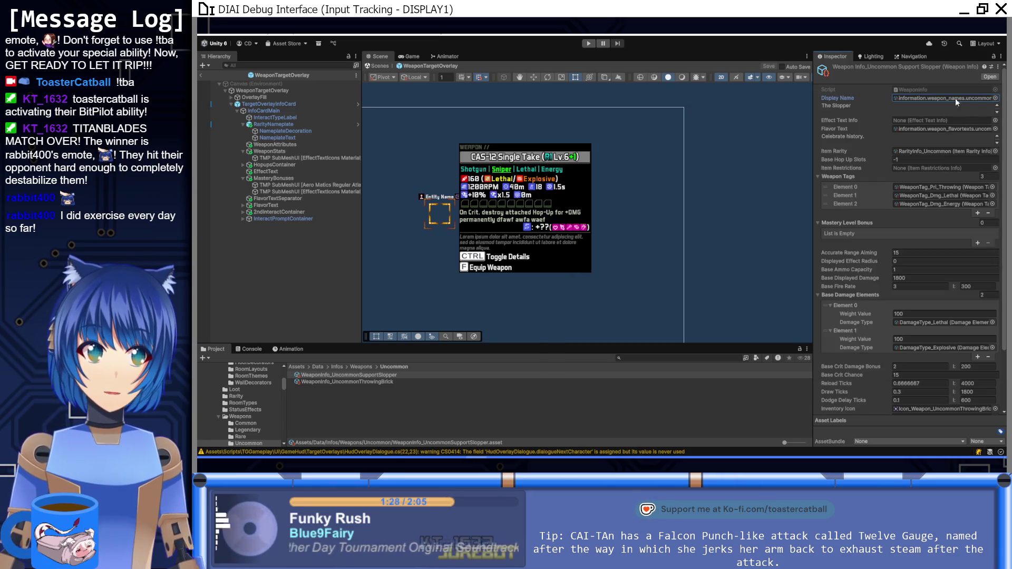
pyautogui.click(994, 128)
pyautogui.write('sloppe')
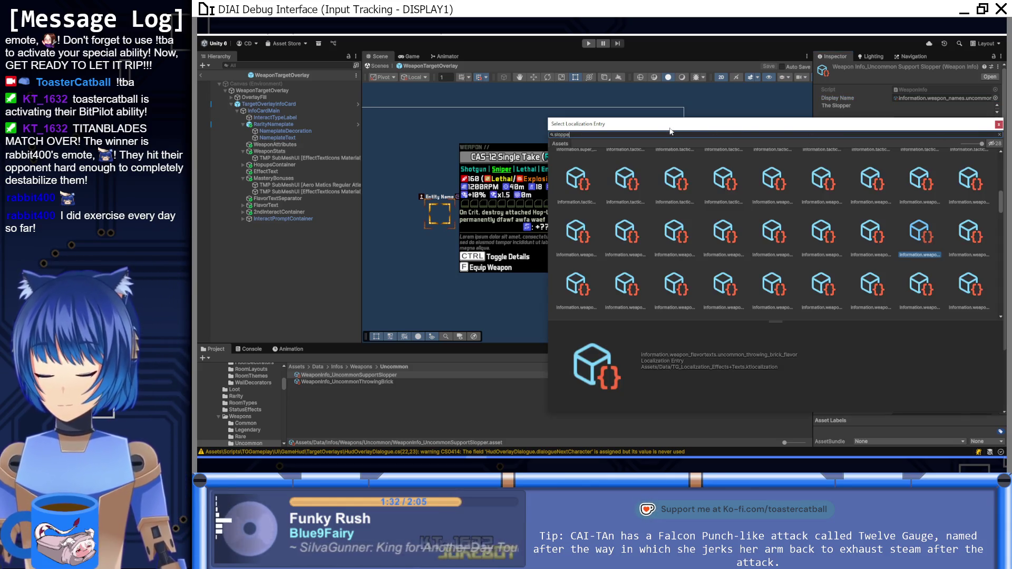
pyautogui.write('r')
pyautogui.doubleClick(620, 179)
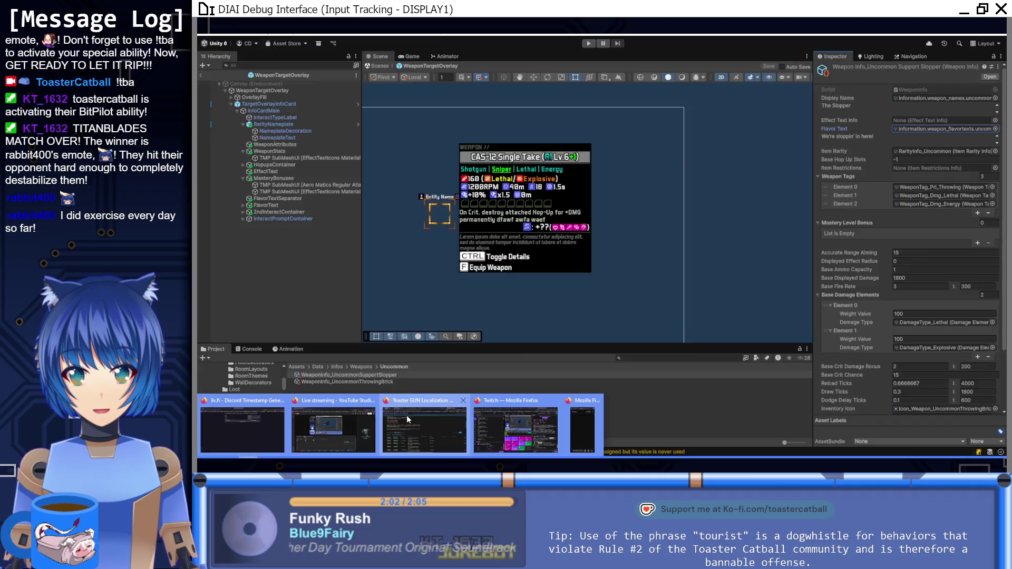
# Remove '+0.1 Crit Ratio and' and '[Aftermarket Parts]' from The Slopper's Special Effect in Notion.
pyautogui.click(407, 415)
pyautogui.click(769, 35)
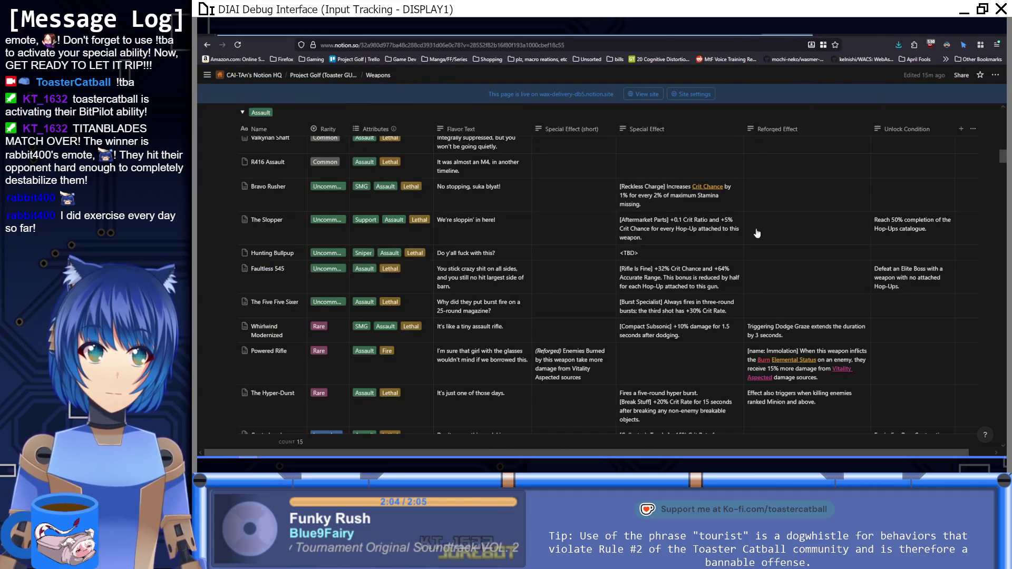
pyautogui.click(676, 233)
pyautogui.moveTo(720, 219); pyautogui.dragTo(673, 222)
pyautogui.press('BackSpace')
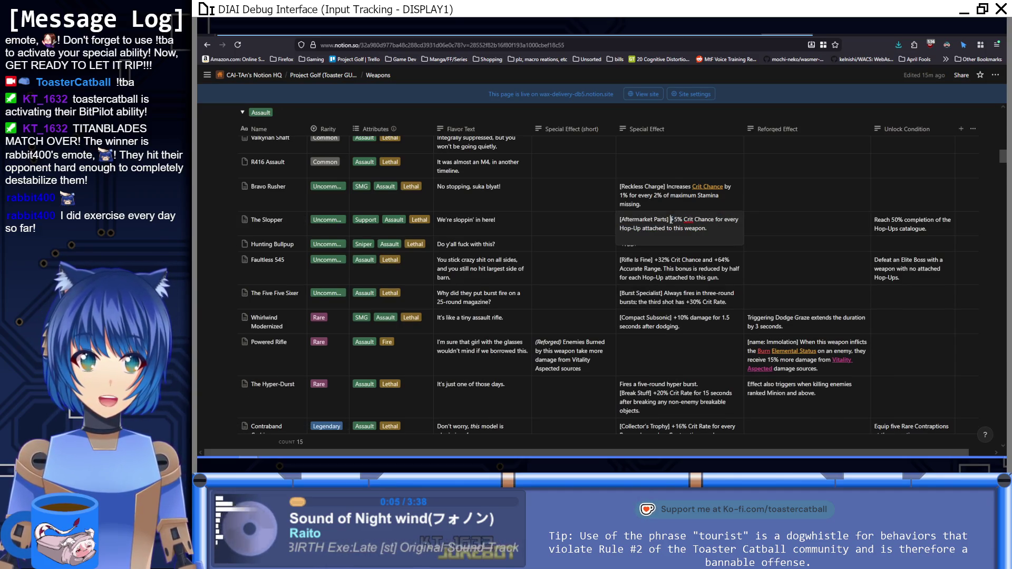
pyautogui.press('Return')
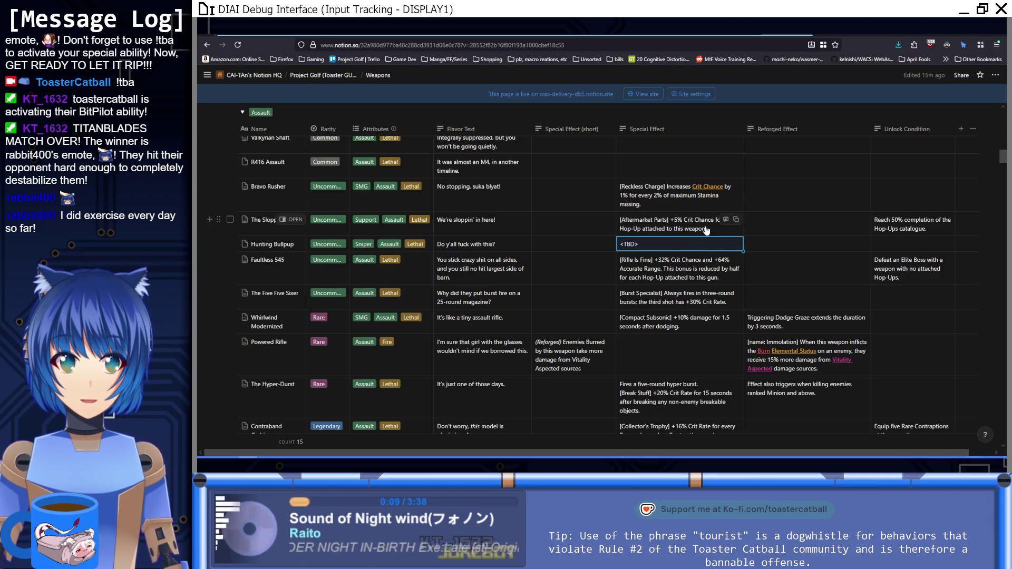
pyautogui.moveTo(672, 221); pyautogui.dragTo(606, 219)
pyautogui.press('BackSpace')
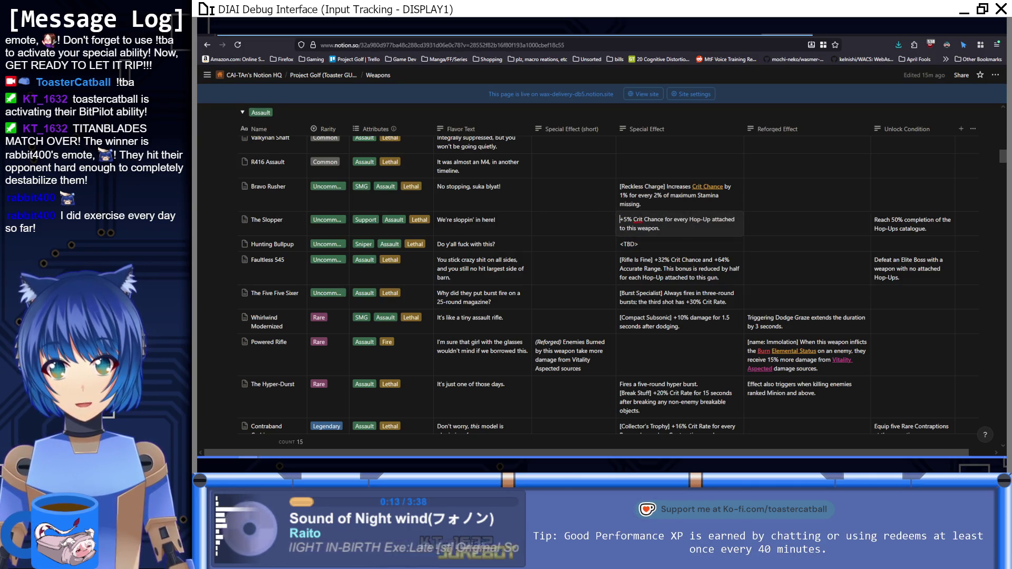
pyautogui.press('Return')
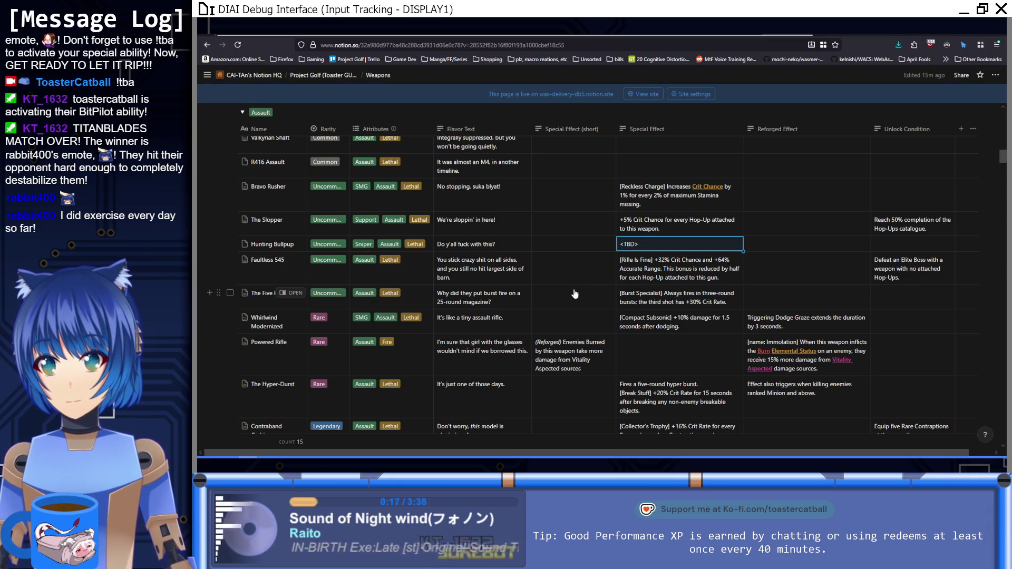
pyautogui.hotkey('alt', 'Tab')
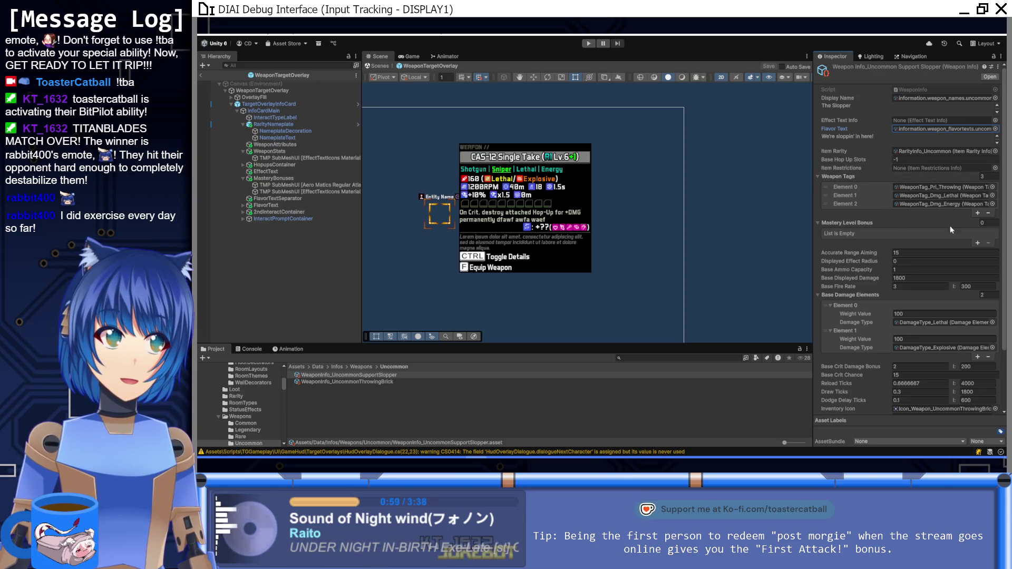
# After checking the stat notes, reorder the Slopper's weapon tags to Throwing, Energy, Lethal.
pyautogui.hotkey('alt', 'Tab')
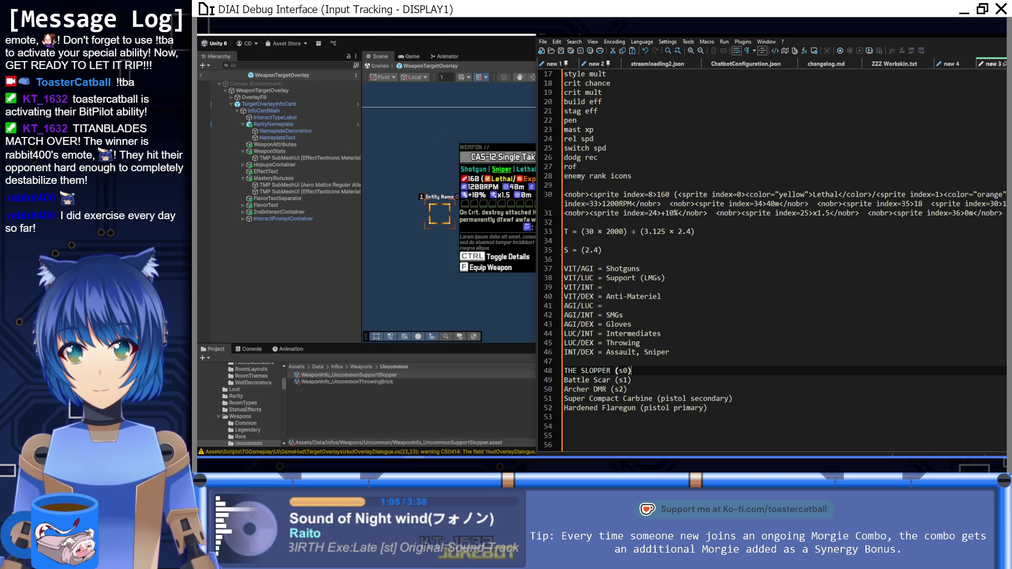
pyautogui.hotkey('alt', 'Tab')
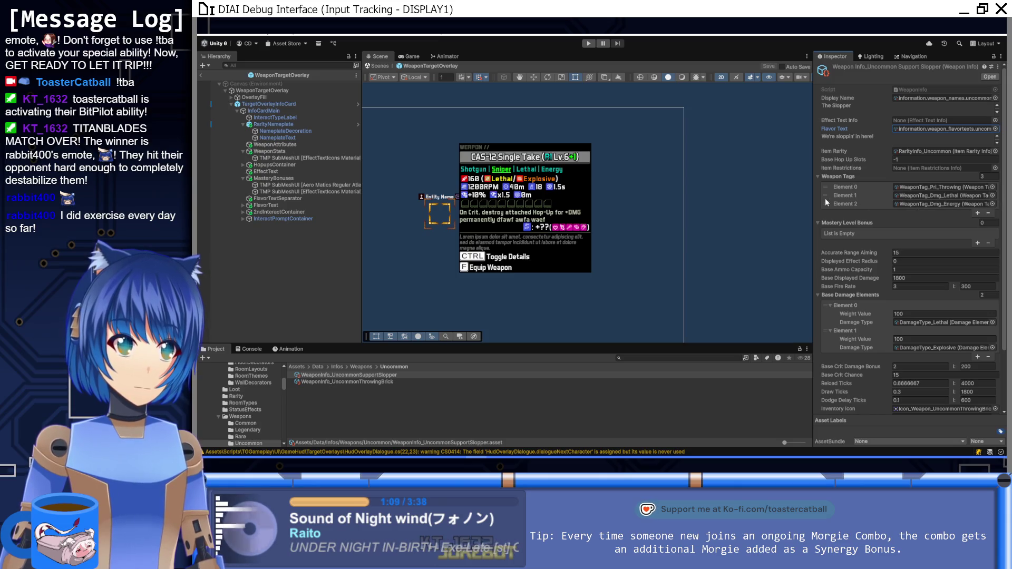
pyautogui.moveTo(823, 202); pyautogui.dragTo(821, 195)
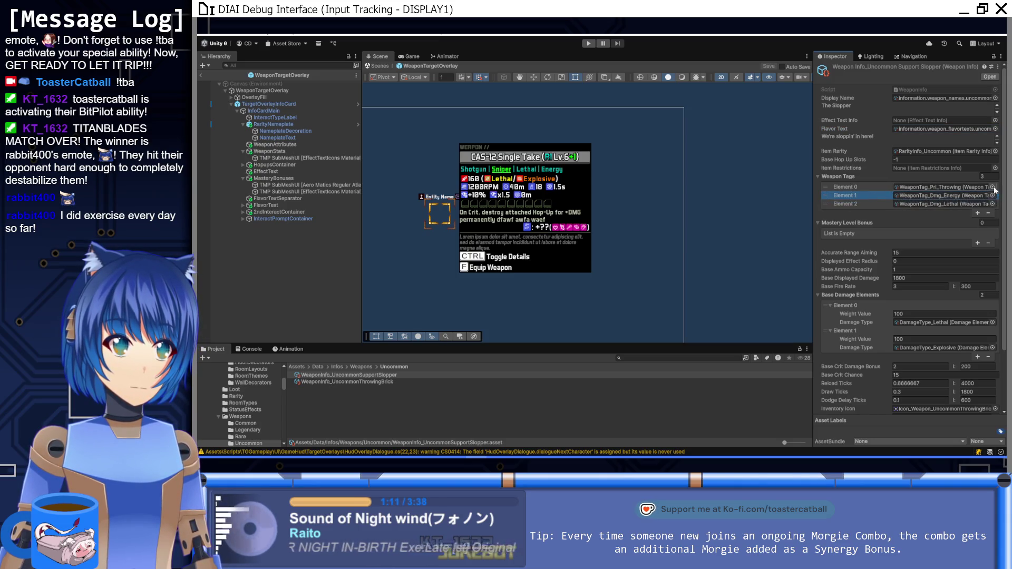
# Set weapon tag Element 1 to WeaponTag_Pri_Assault, replacing a brief Pri_AntiMat pick.
pyautogui.click(992, 188)
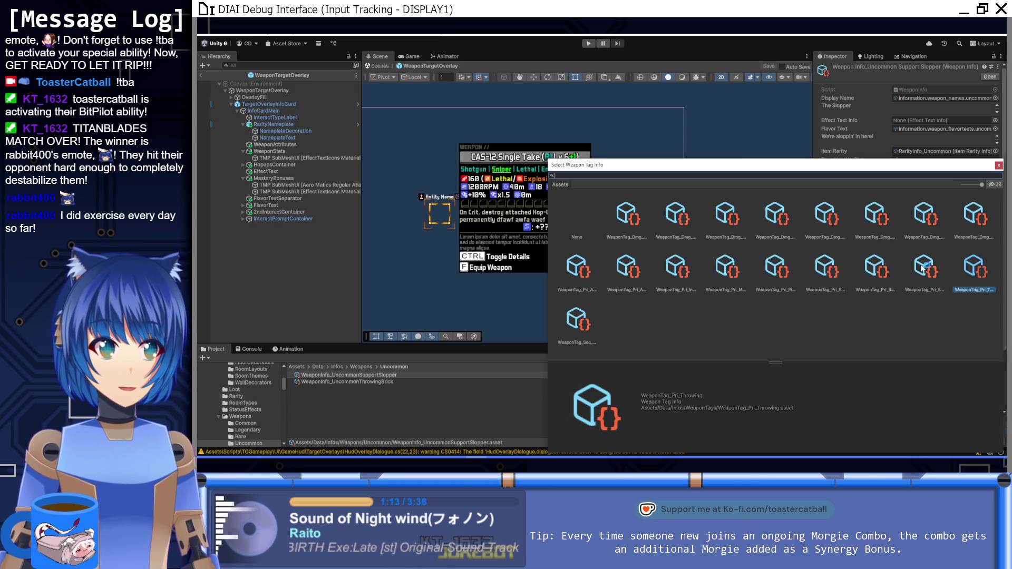
pyautogui.click(992, 196)
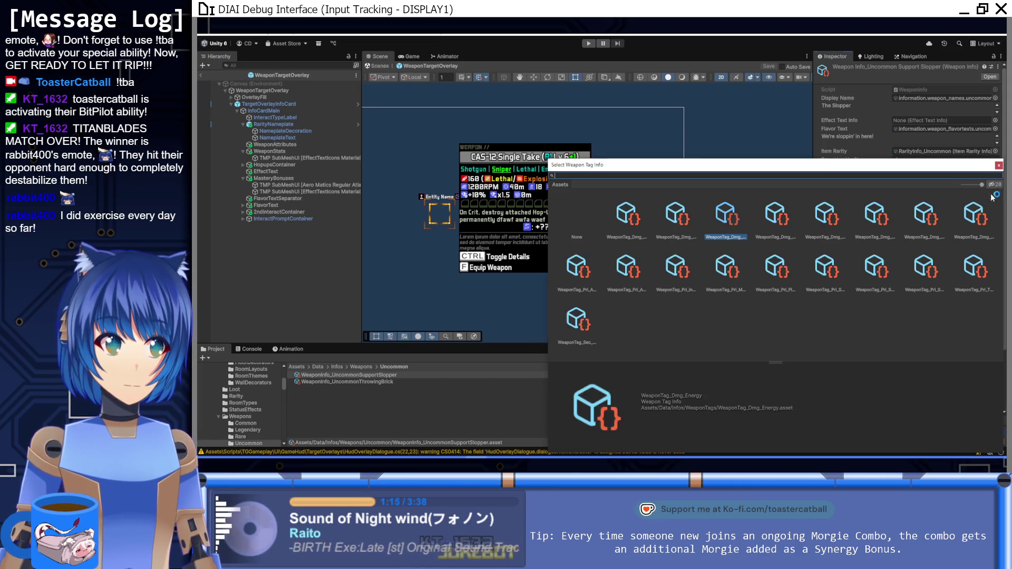
pyautogui.click(581, 284)
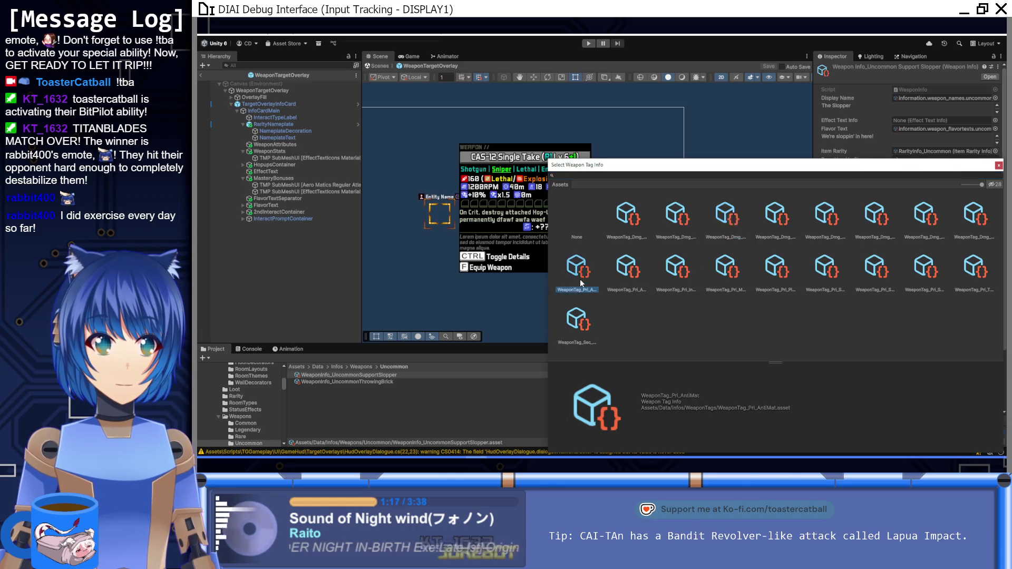
pyautogui.doubleClick(582, 283)
pyautogui.click(993, 196)
pyautogui.doubleClick(628, 269)
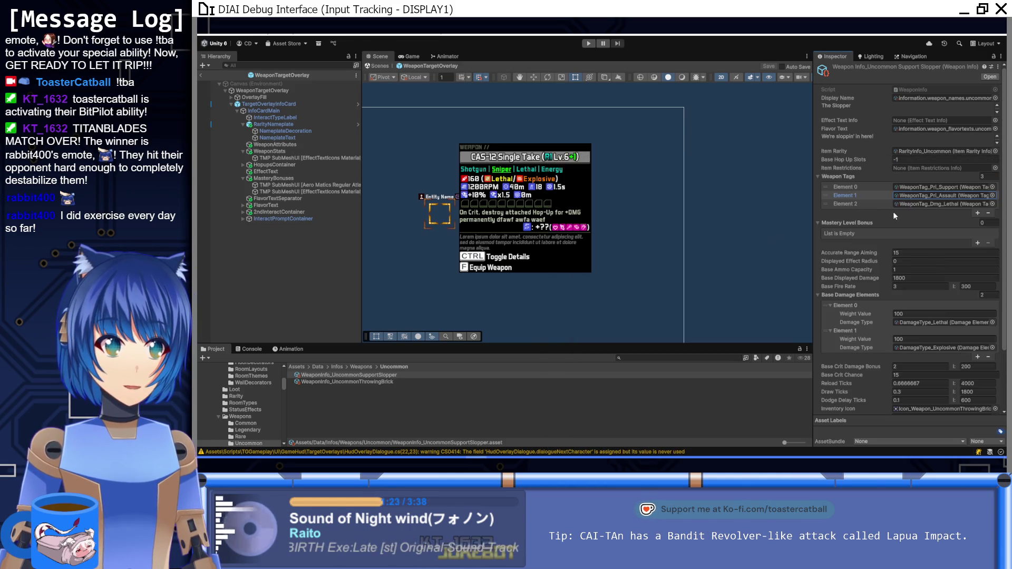
pyautogui.click(915, 254)
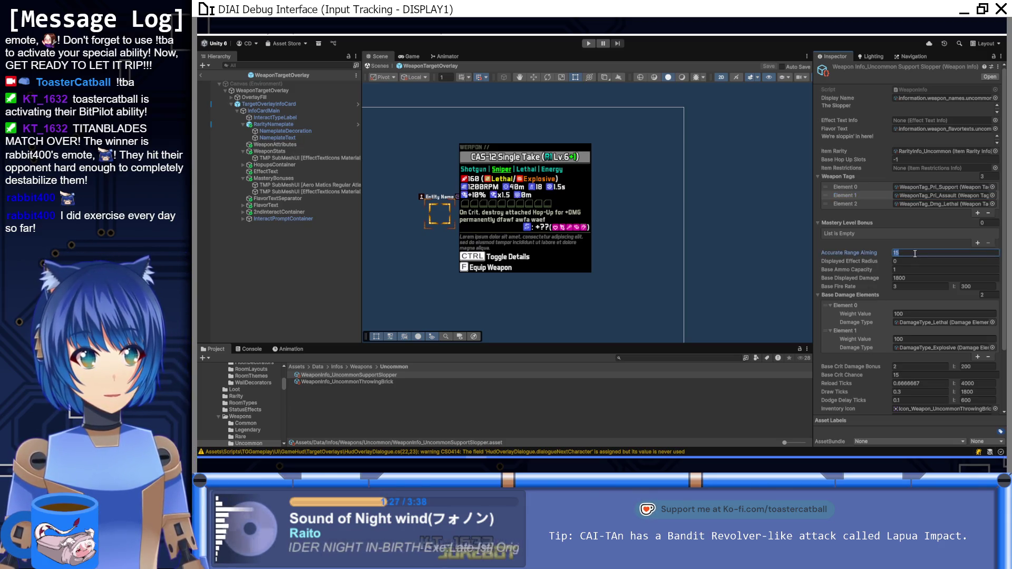
# Set Accurate Range Aiming to 25, Base Ammo Capacity to 50 and Base Fire Rate to 3.
pyautogui.write('30')
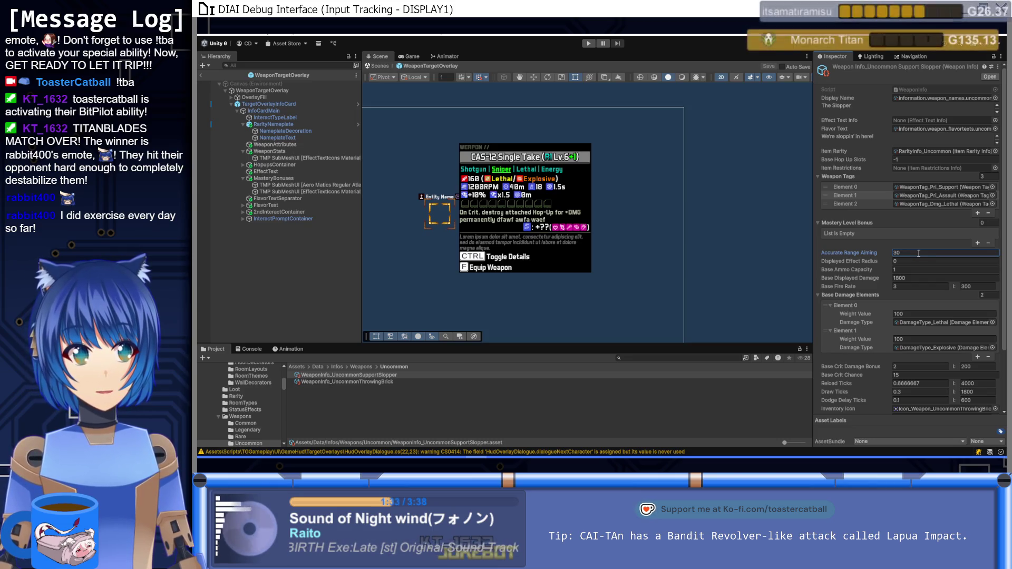
pyautogui.doubleClick(919, 253)
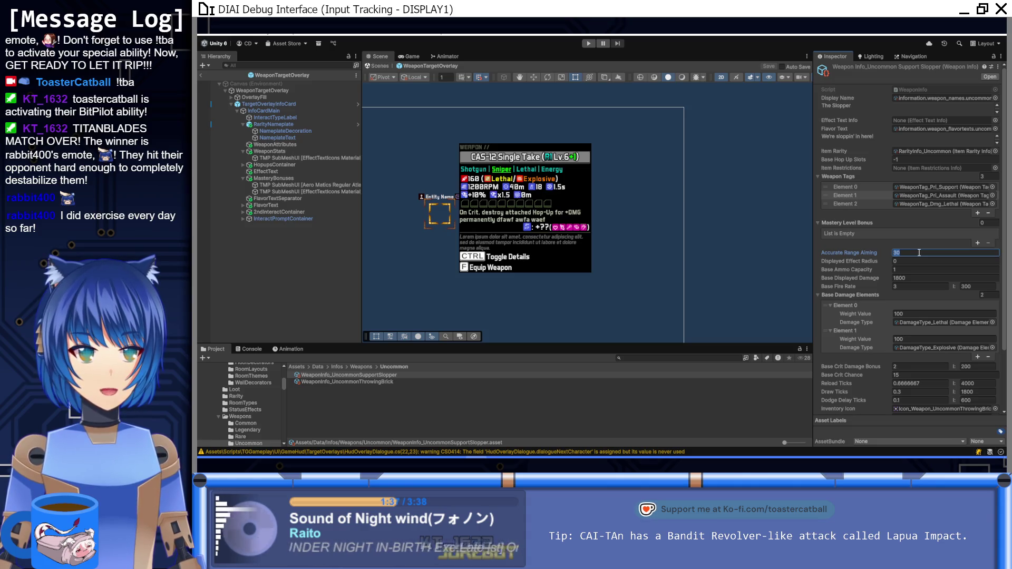
pyautogui.write('25')
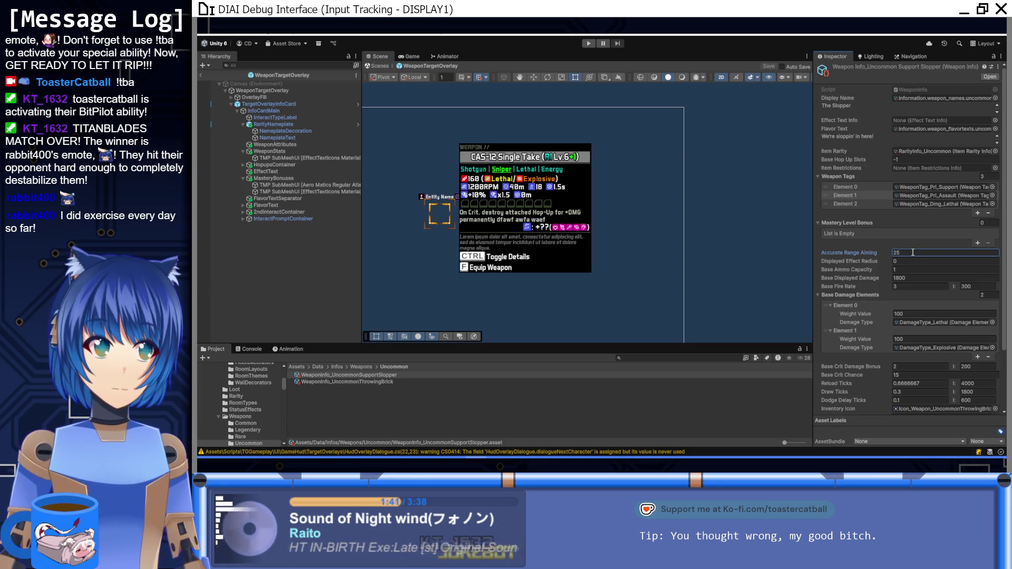
pyautogui.click(915, 270)
pyautogui.write('50')
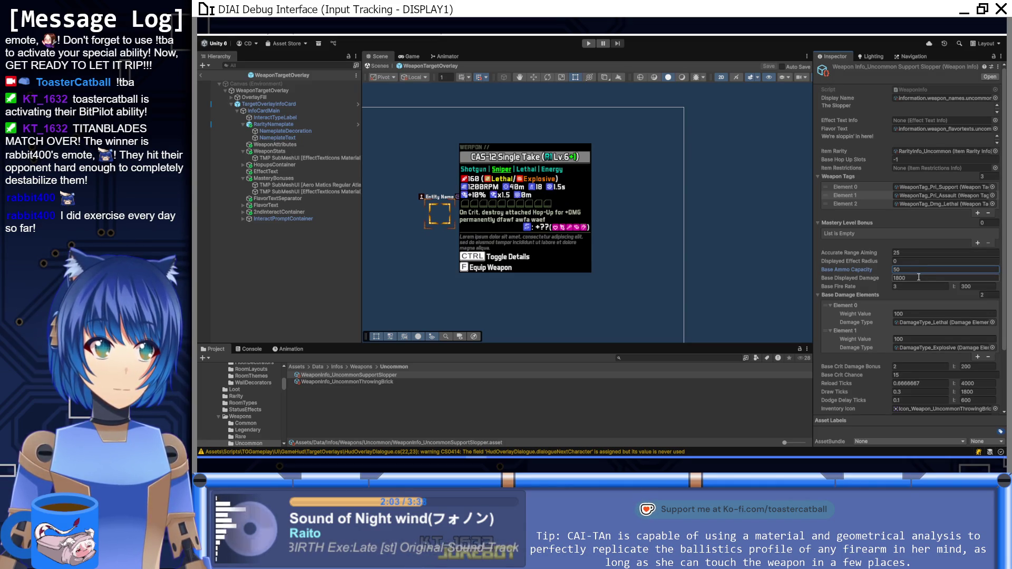
pyautogui.click(917, 286)
pyautogui.write('3')
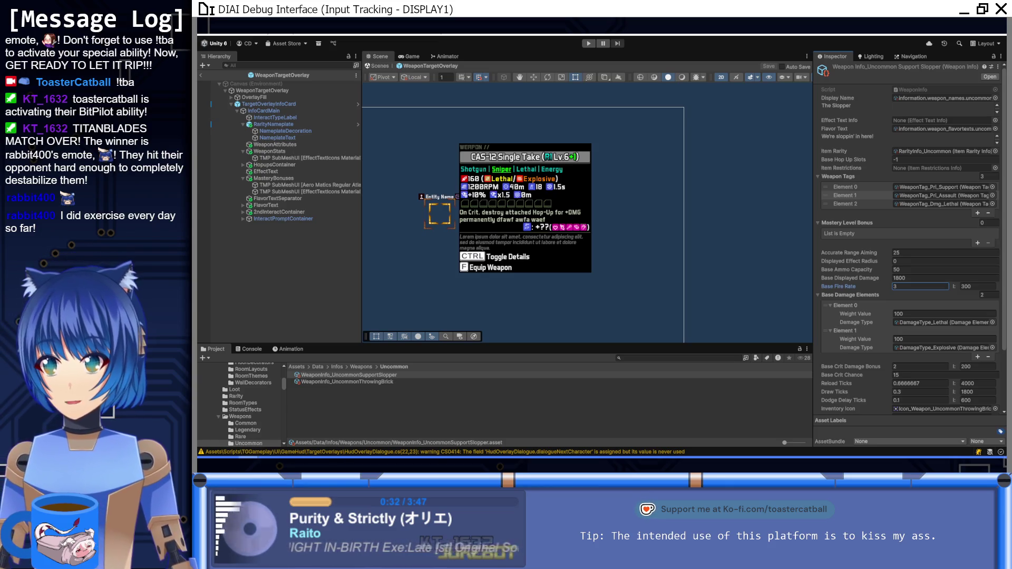
# Select the QBZ-95 title in the Wikipedia article for copying.
pyautogui.moveTo(398, 456)
pyautogui.click(391, 396)
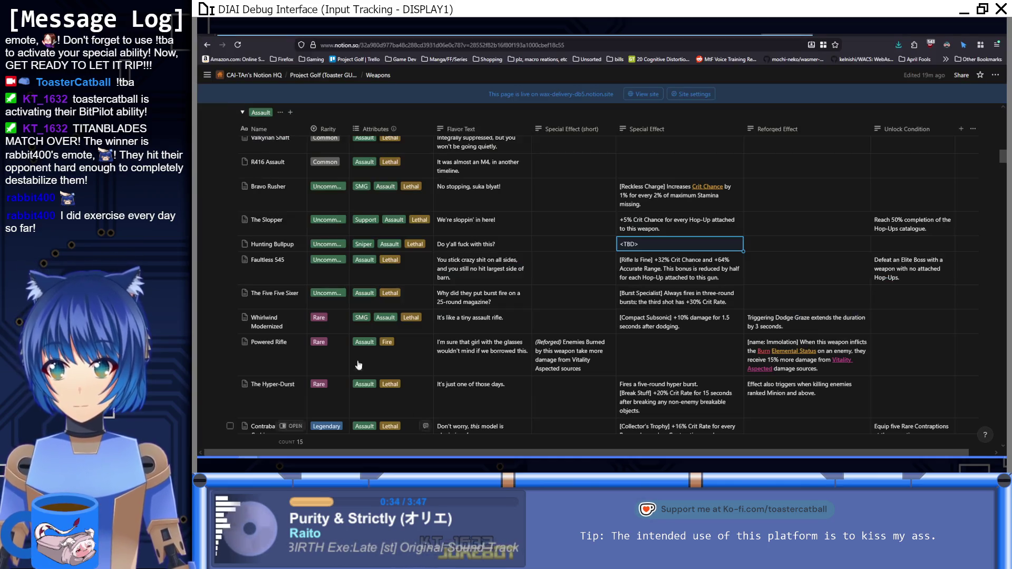
pyautogui.hotkey('ctrl', 'Tab')
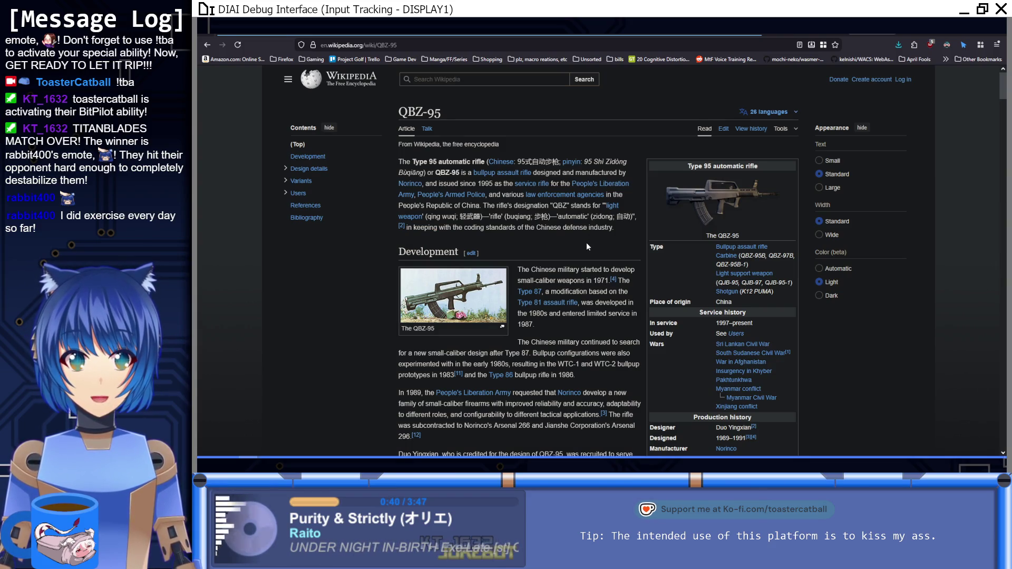
pyautogui.moveTo(448, 115)
pyautogui.mouseDown()
pyautogui.moveTo(387, 109)
pyautogui.moveTo(401, 111)
pyautogui.mouseUp()
pyautogui.hotkey('ctrl', 'c')
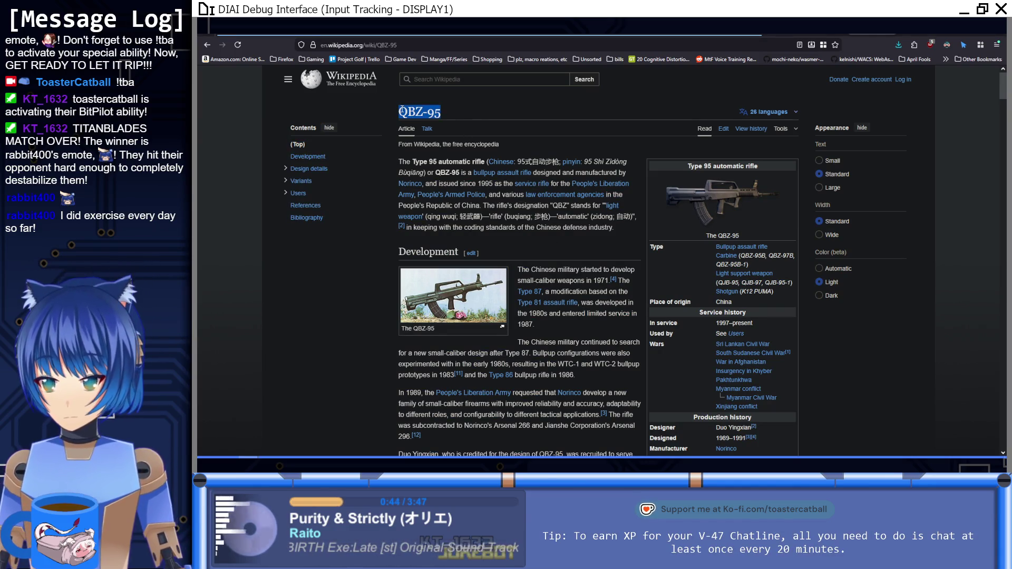
# Paste QBZ-95 as a new line below the crit values note on The Slopper's Notion page.
pyautogui.hotkey('ctrl', 'Tab')
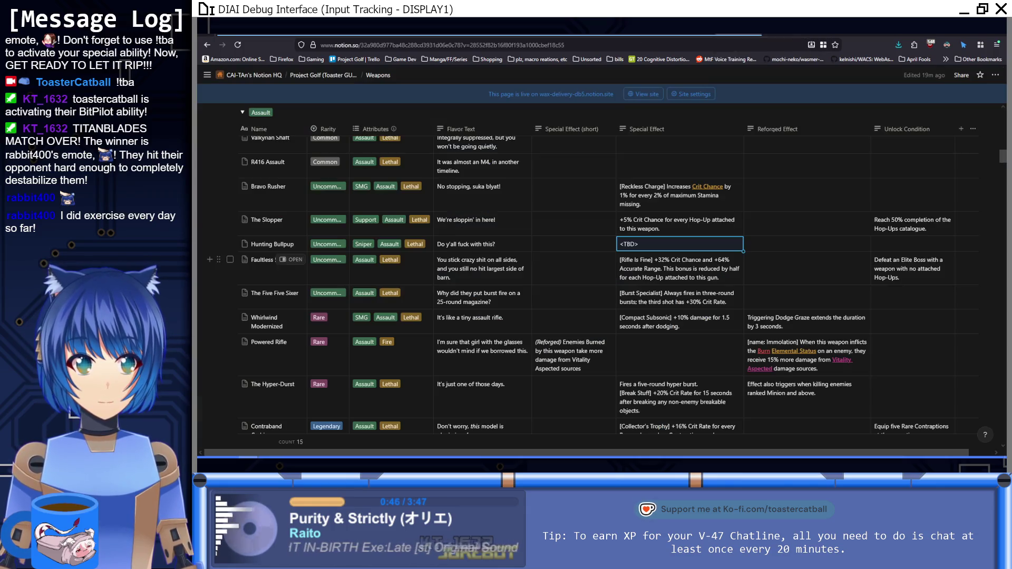
pyautogui.click(285, 219)
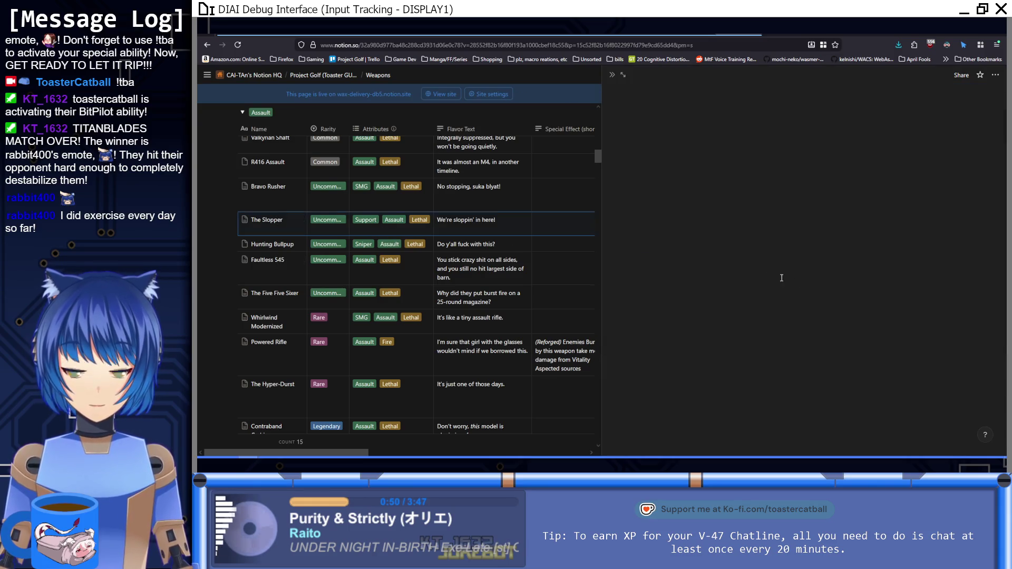
pyautogui.scroll(-10, 717, 331)
pyautogui.click(849, 373)
pyautogui.hotkey('ctrl', 'v')
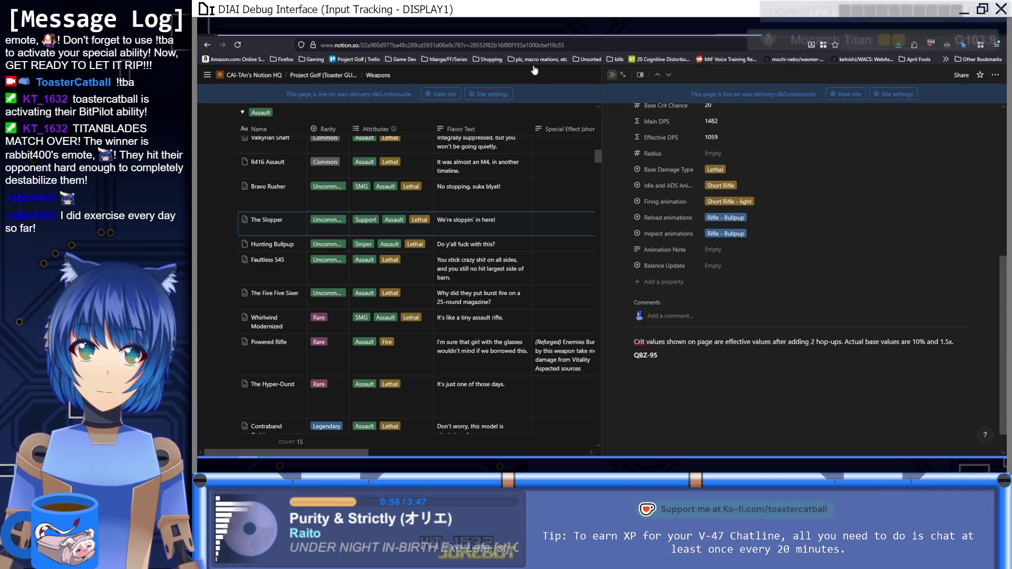
pyautogui.hotkey('ctrl', 'Tab')
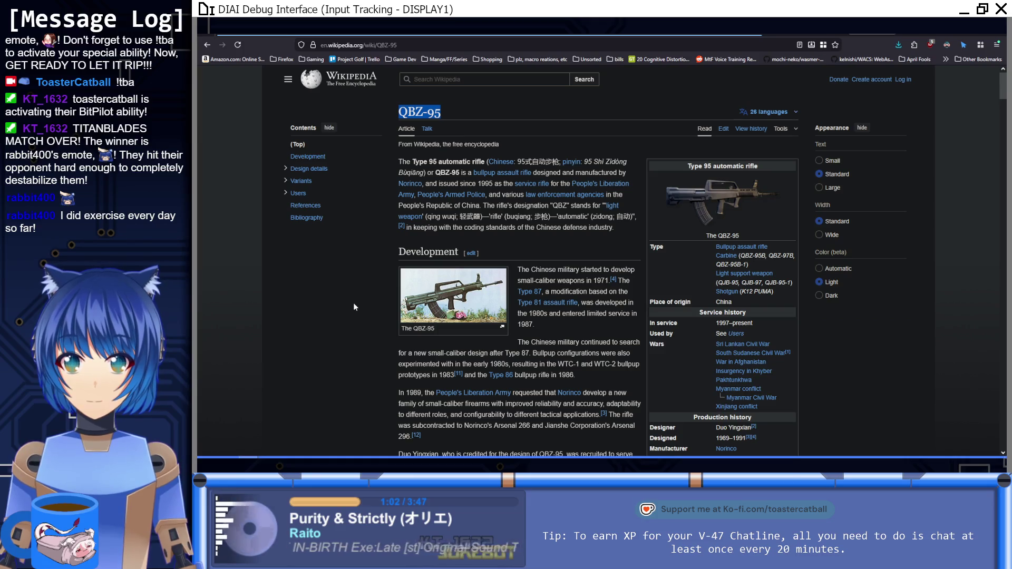
# Scroll the QBZ-95 article down to its Specifications box, then return to Unity.
pyautogui.scroll(-5, 357, 314)
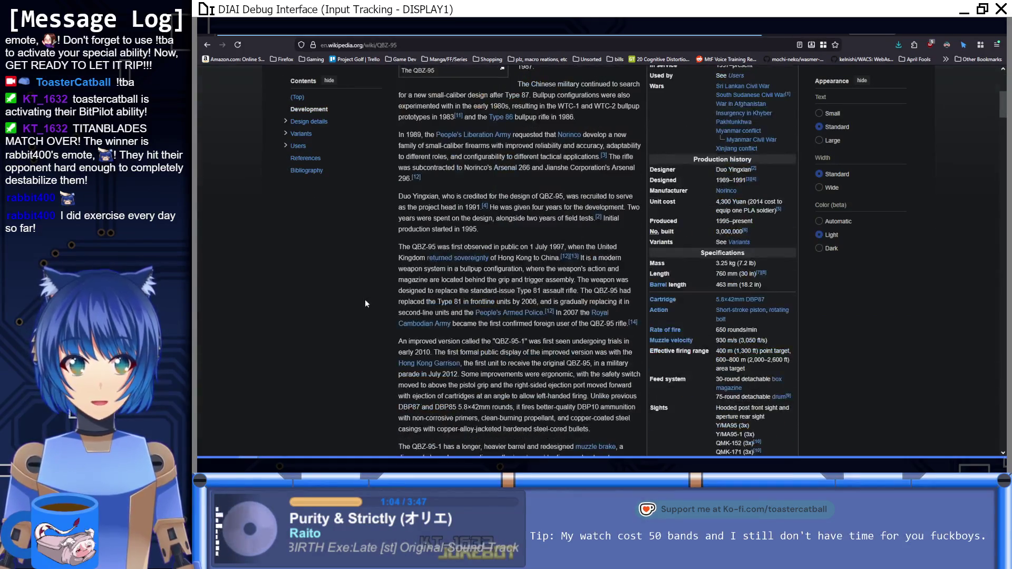
pyautogui.scroll(-2, 369, 308)
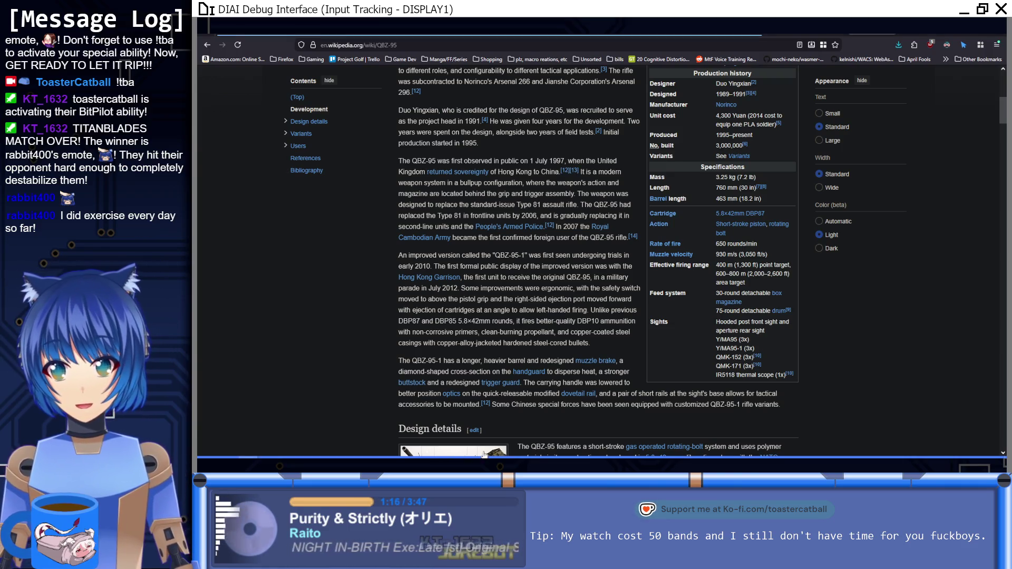
pyautogui.hotkey('alt', 'Tab')
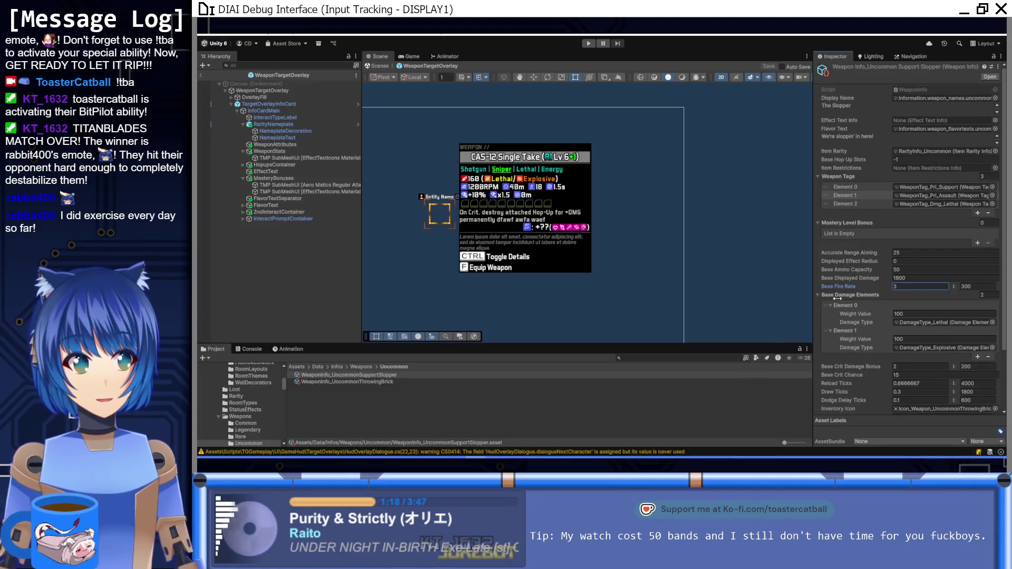
# Set Base Fire Rate to 10.8 and remove the Explosive damage element, leaving only Lethal.
pyautogui.write('10')
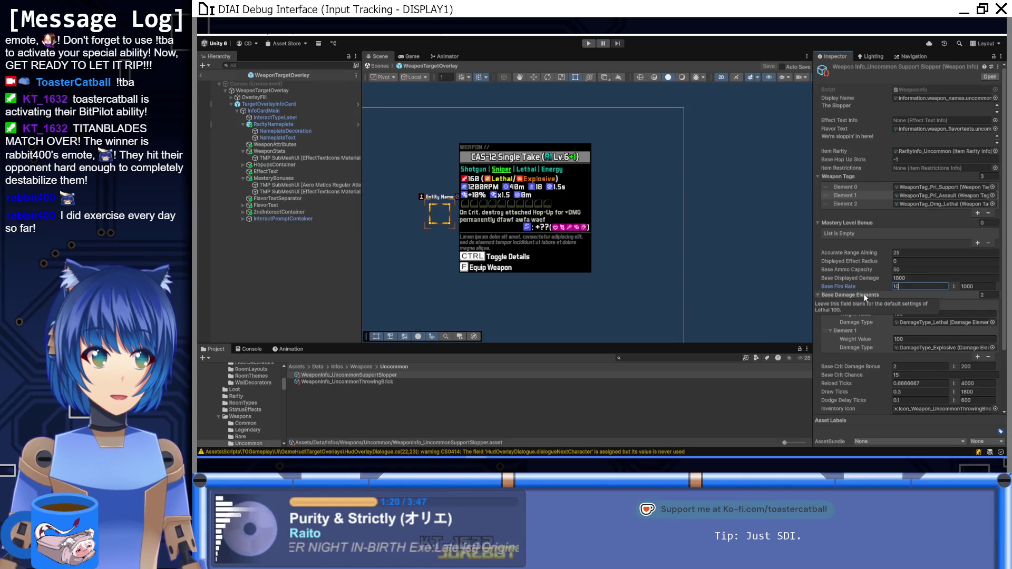
pyautogui.write('.8')
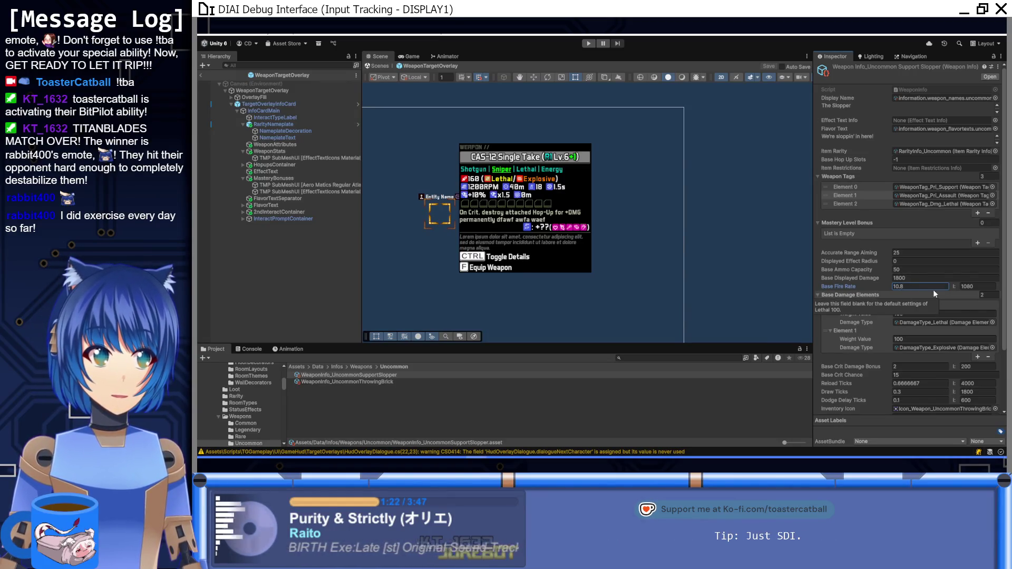
pyautogui.press('Tab')
pyautogui.press('Tab')
pyautogui.press('Tab')
pyautogui.press('Left')
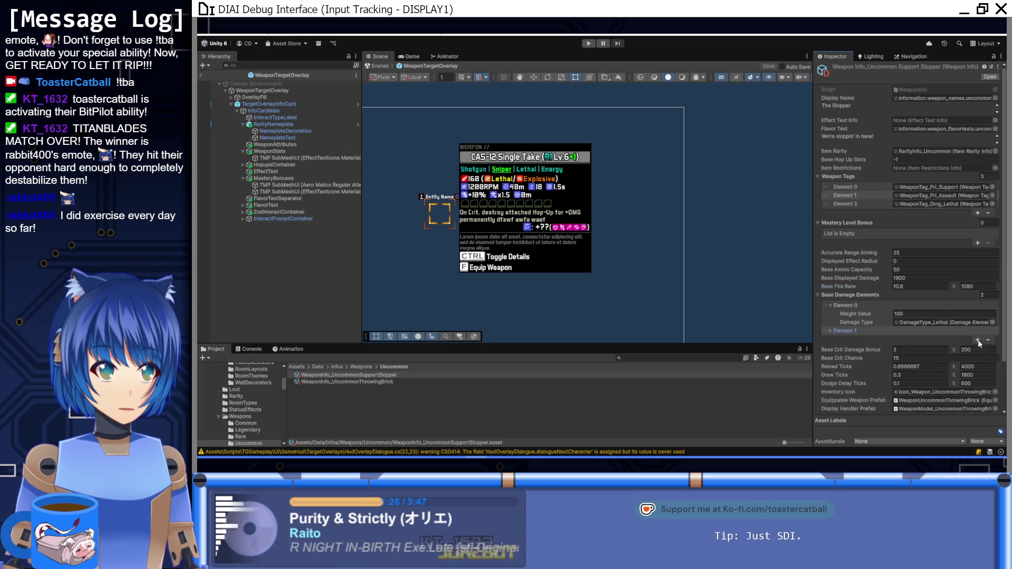
pyautogui.click(988, 340)
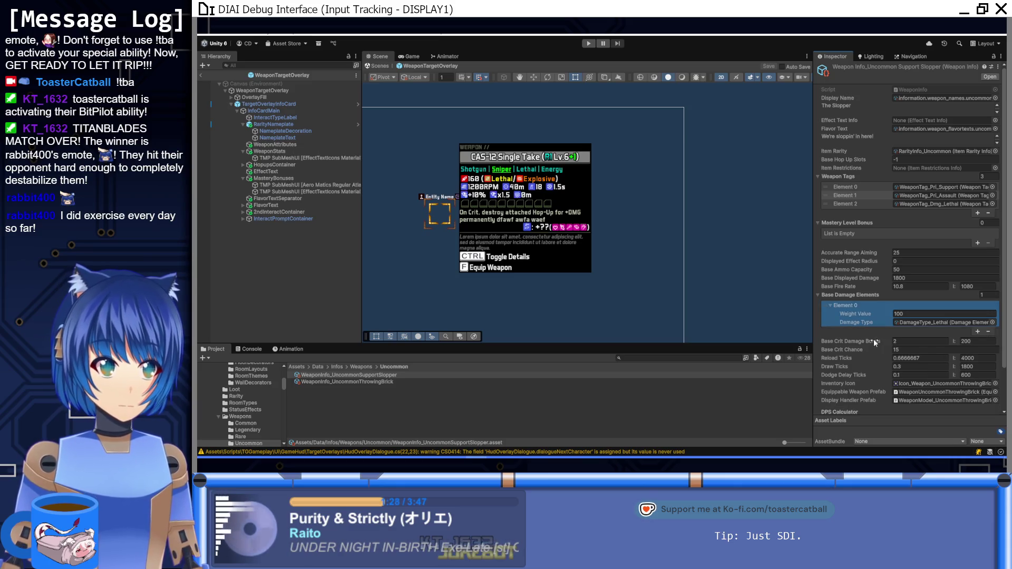
pyautogui.click(938, 341)
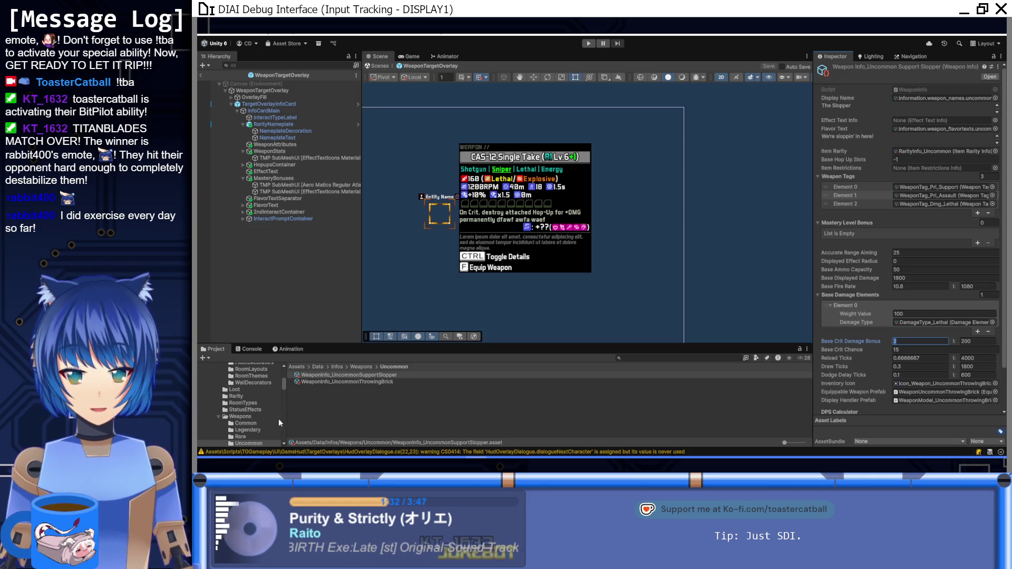
pyautogui.click(434, 421)
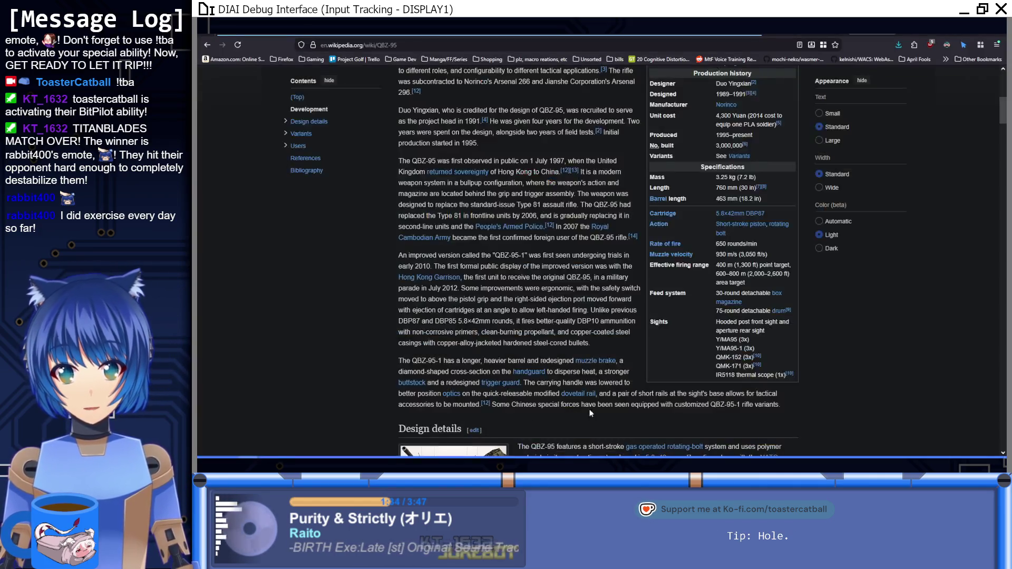
# Open The Slopper's page beside the Weapons table to view its Damage, Fire Rate and Reload stats.
pyautogui.click(680, 34)
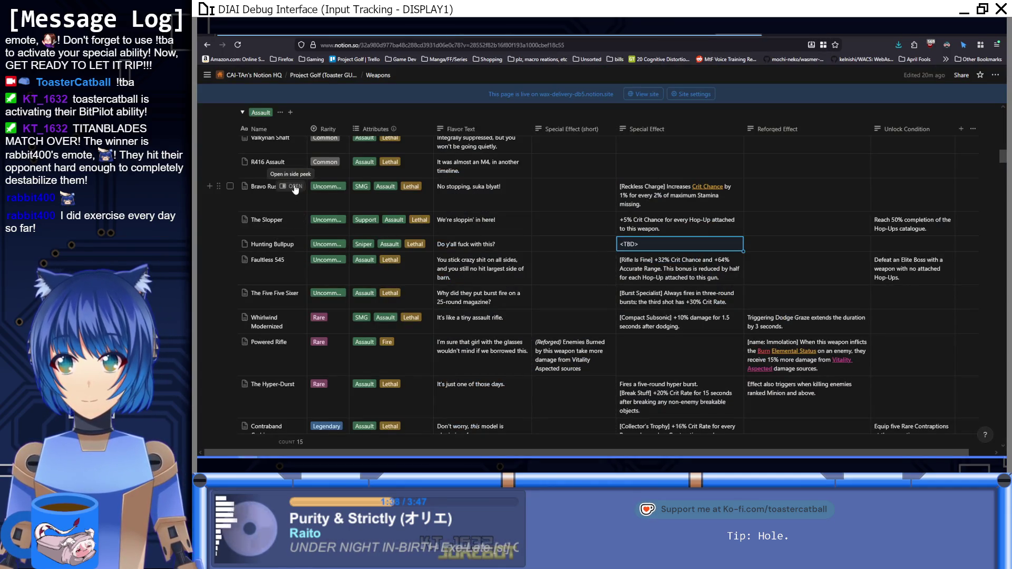
pyautogui.click(291, 220)
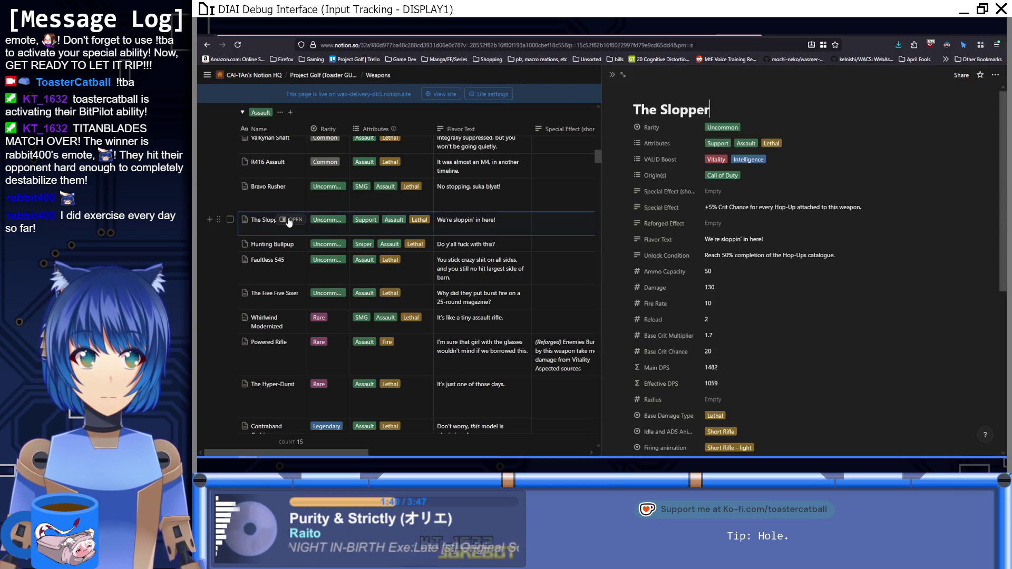
pyautogui.scroll(-5, 824, 263)
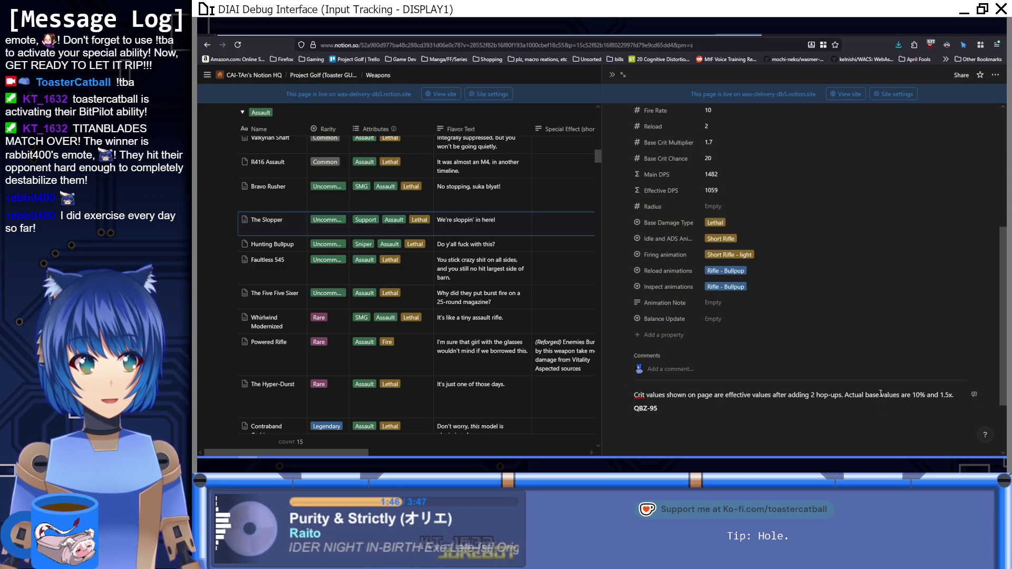
pyautogui.scroll(3, 854, 379)
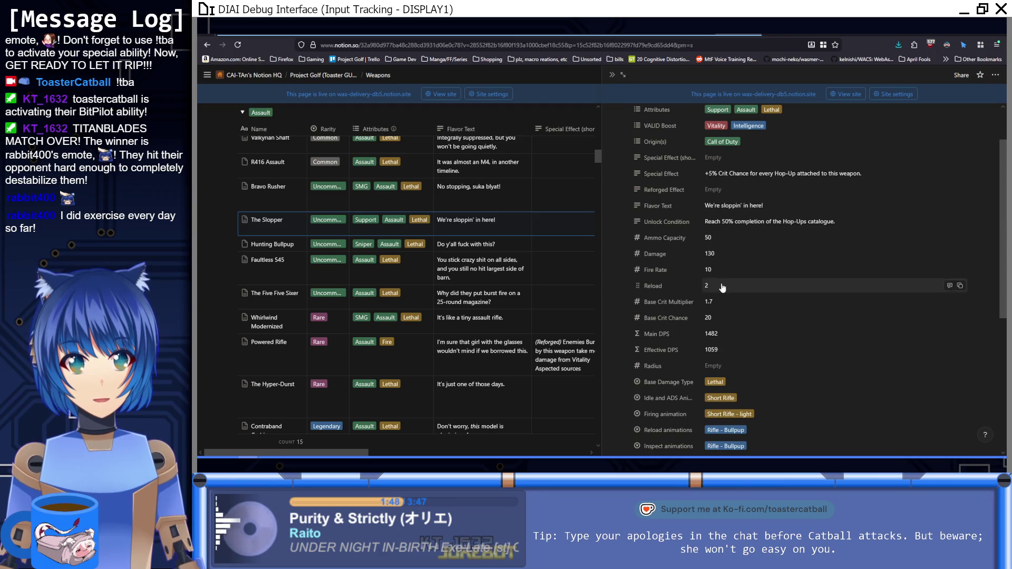
pyautogui.scroll(1, 722, 287)
# Change The Slopper's Base Crit Multiplier in Notion to 1.5.
pyautogui.click(711, 338)
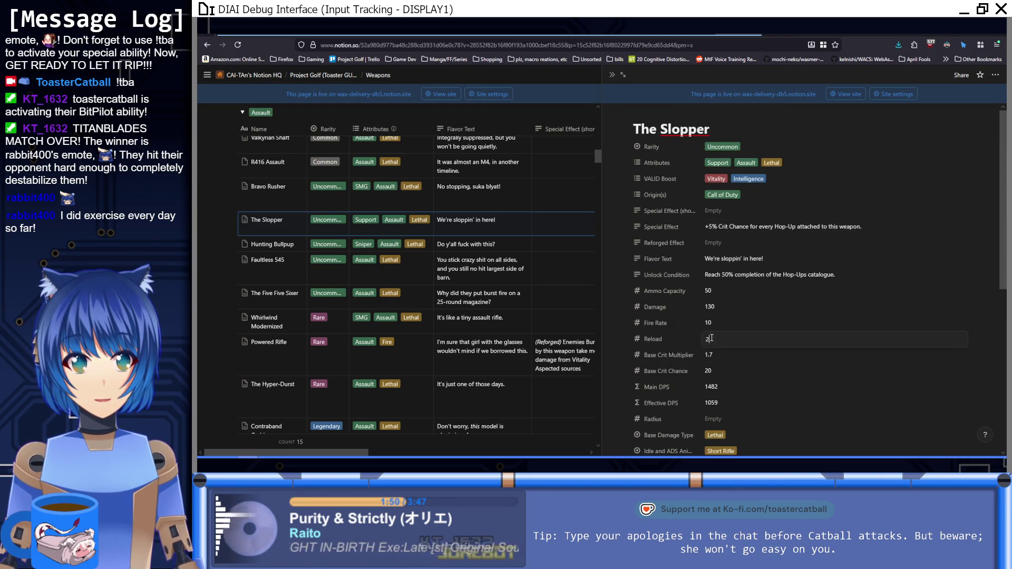
pyautogui.press('BackSpace')
pyautogui.write('5')
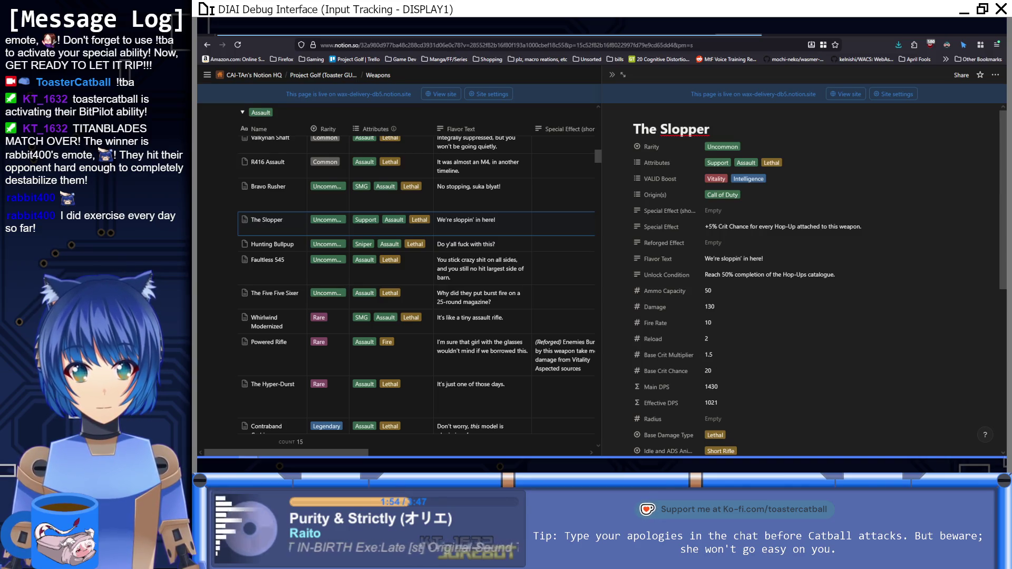
pyautogui.scroll(-4, 825, 353)
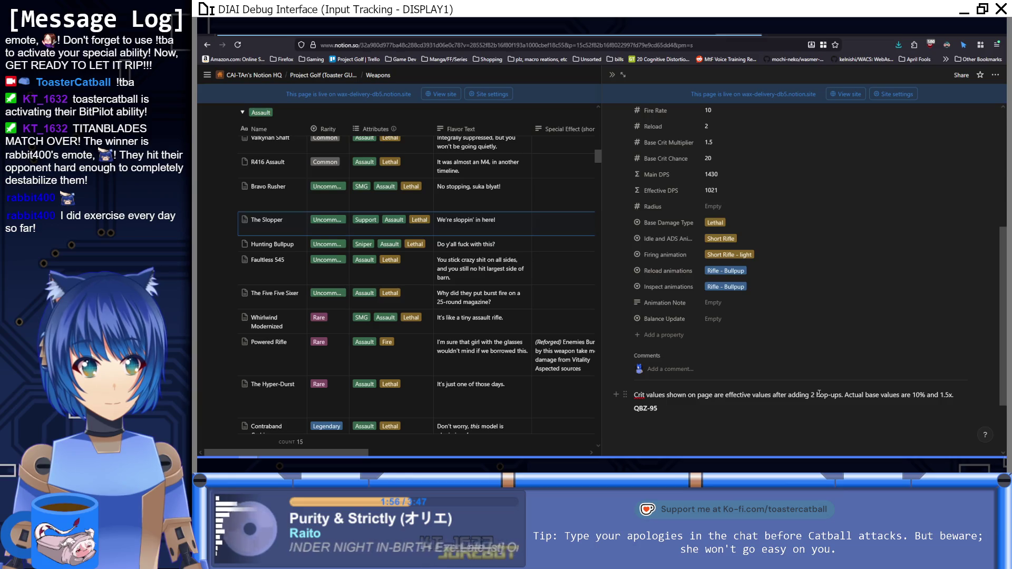
pyautogui.scroll(2, 818, 390)
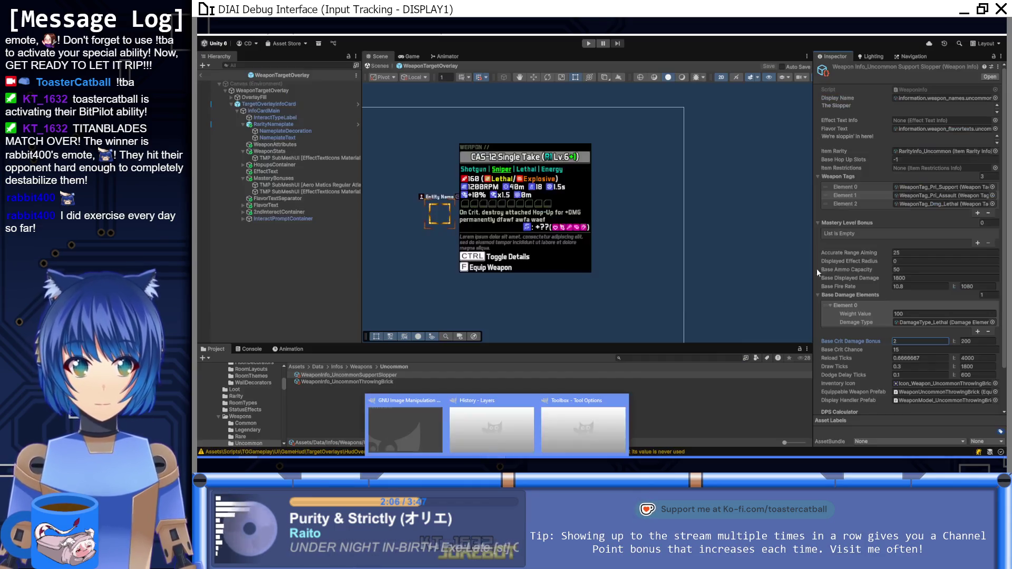
# In Unity's Inspector, set Base Crit Damage Bonus to 1.5 and Base Crit Chance to 10.
pyautogui.click(495, 426)
pyautogui.write('1.5')
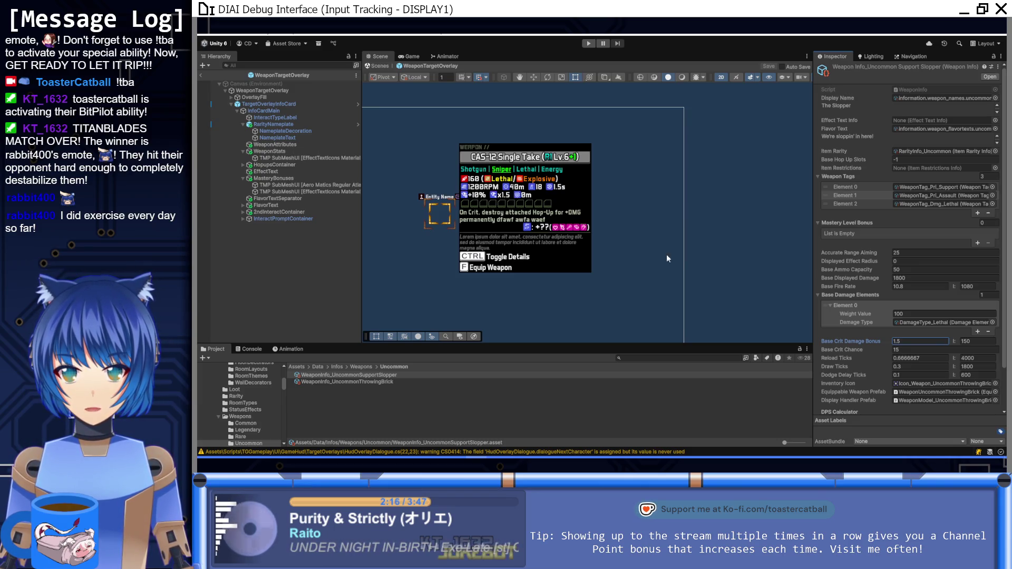
pyautogui.moveTo(960, 293)
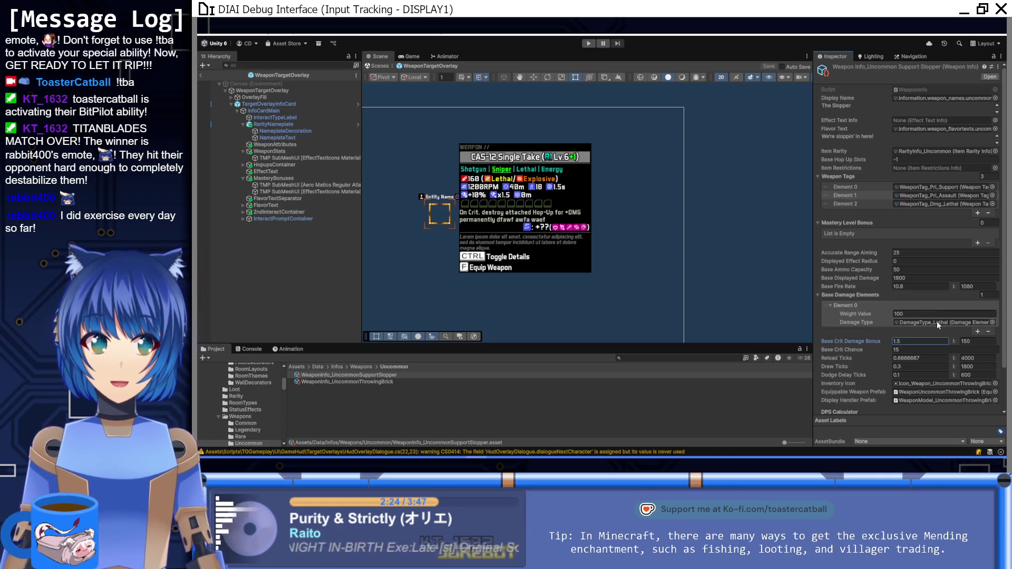
pyautogui.click(924, 350)
pyautogui.press('BackSpace')
pyautogui.write('0')
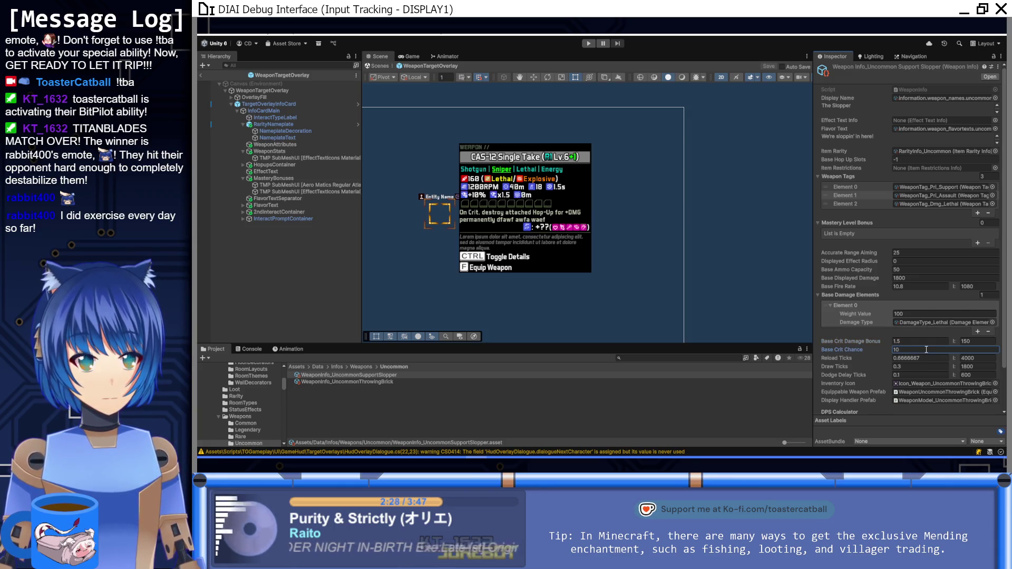
pyautogui.click(929, 358)
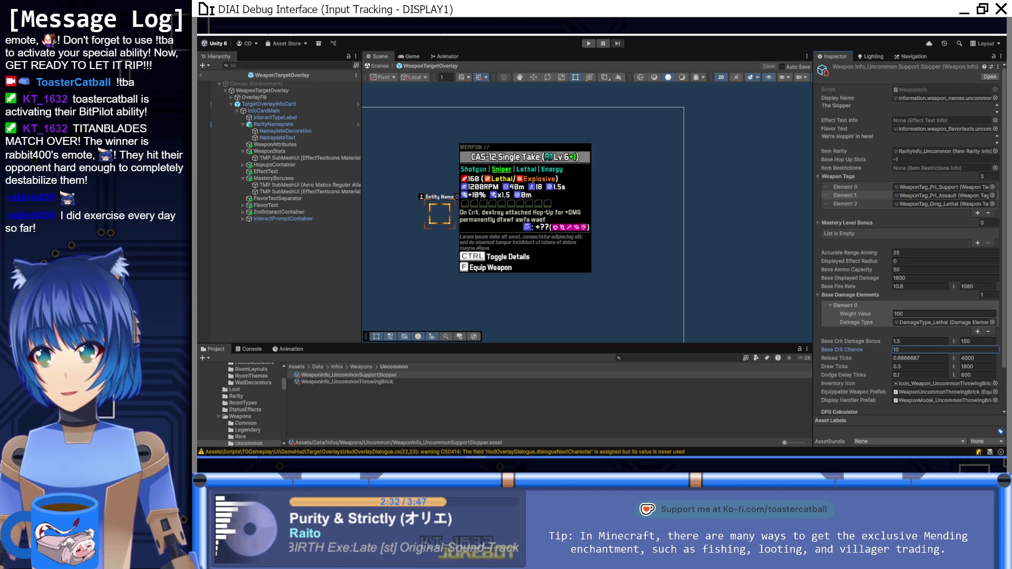
pyautogui.click(418, 427)
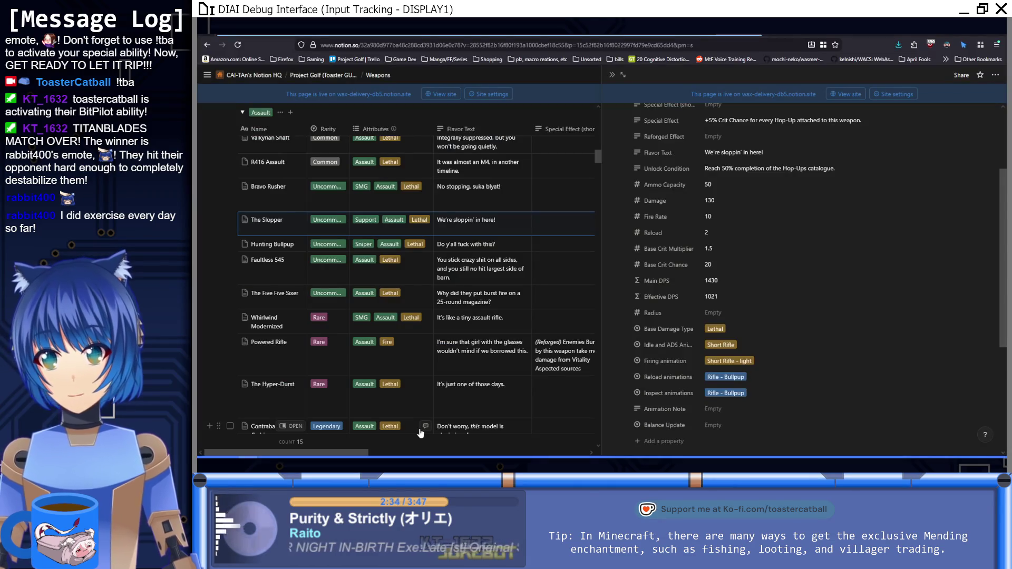
# In the Inspector, set Reload Ticks to 2, Draw Ticks to 0.4 and Dodge Delay Ticks to 0.3.
pyautogui.scroll(3, 740, 326)
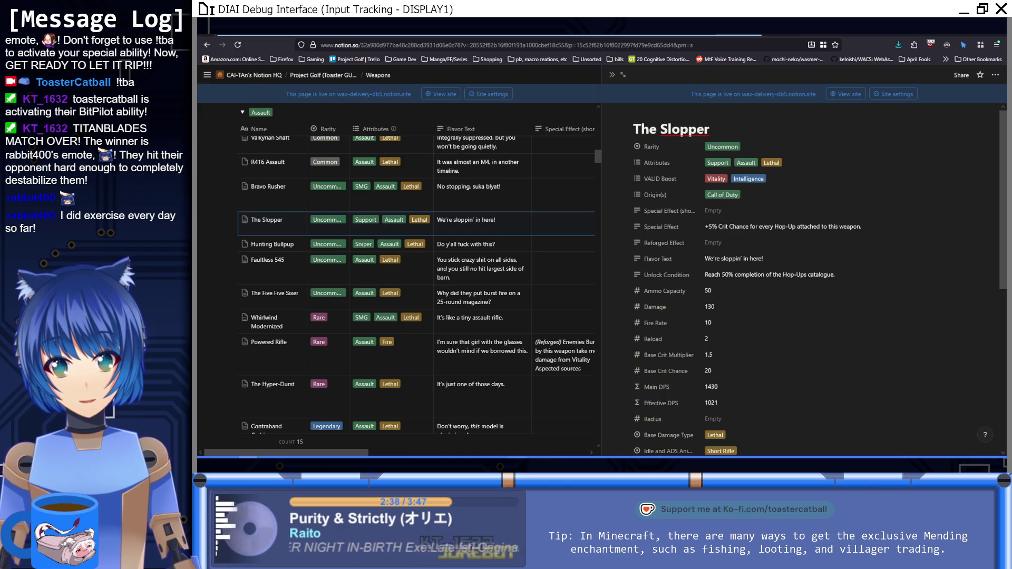
pyautogui.hotkey('alt', 'Tab')
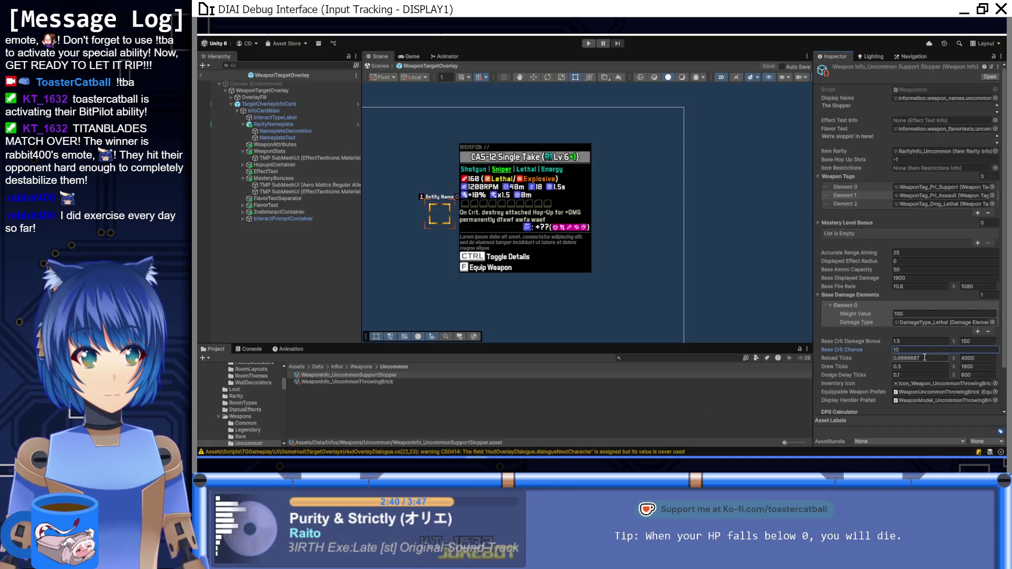
pyautogui.click(925, 358)
pyautogui.write('2')
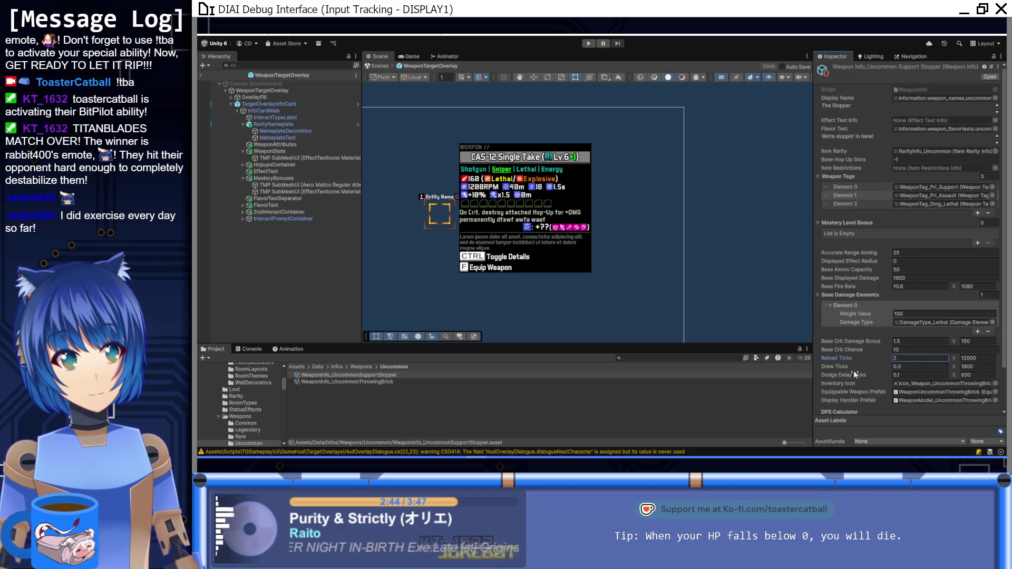
pyautogui.click(911, 366)
pyautogui.write('0.4')
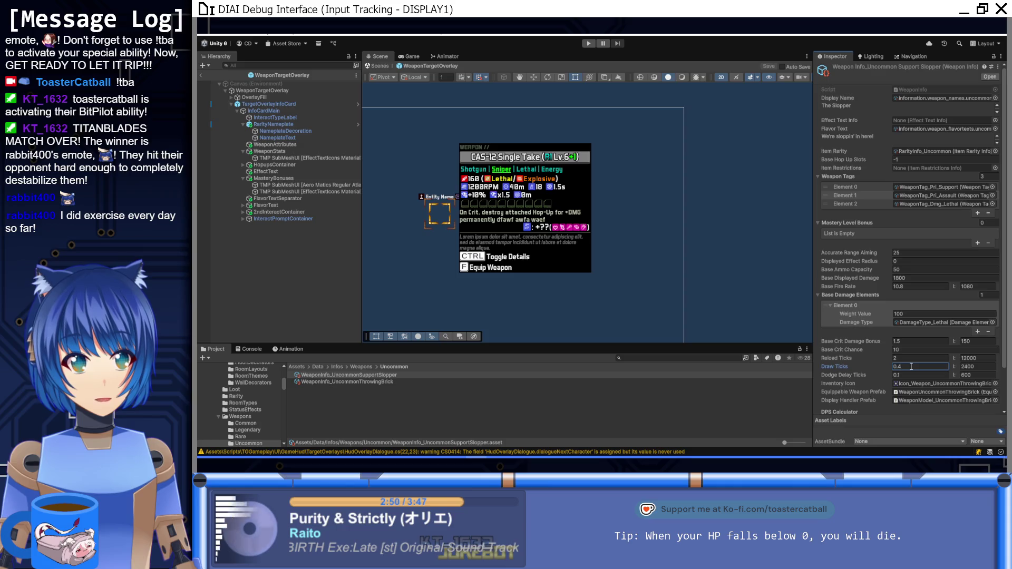
pyautogui.click(905, 375)
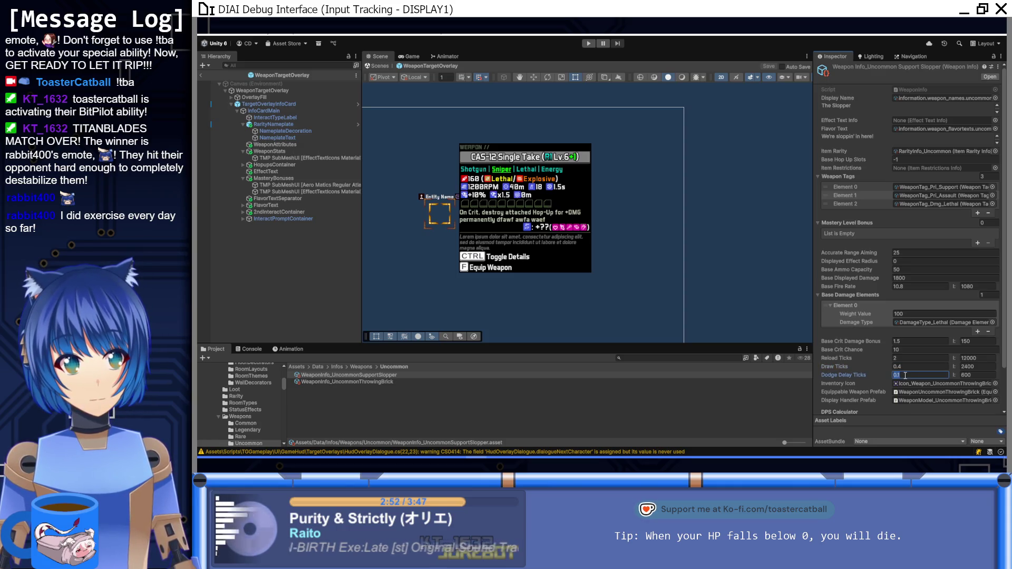
pyautogui.write('0.25')
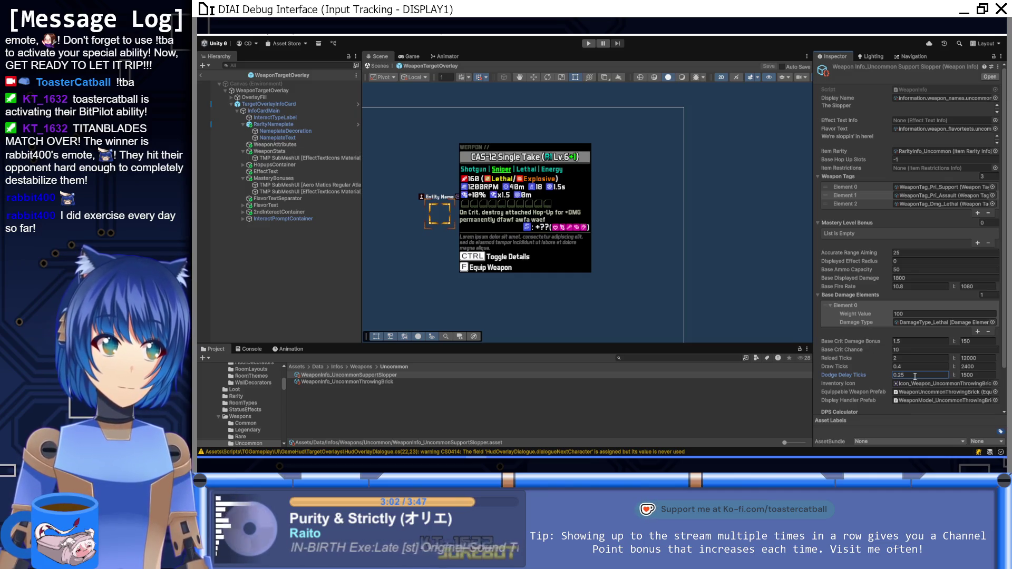
pyautogui.write('0')
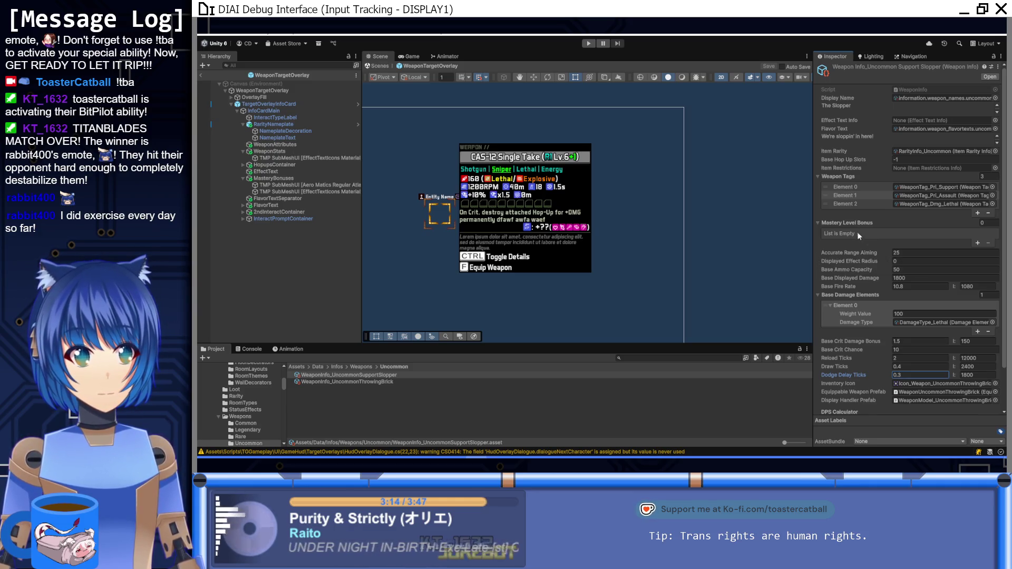
pyautogui.moveTo(855, 221)
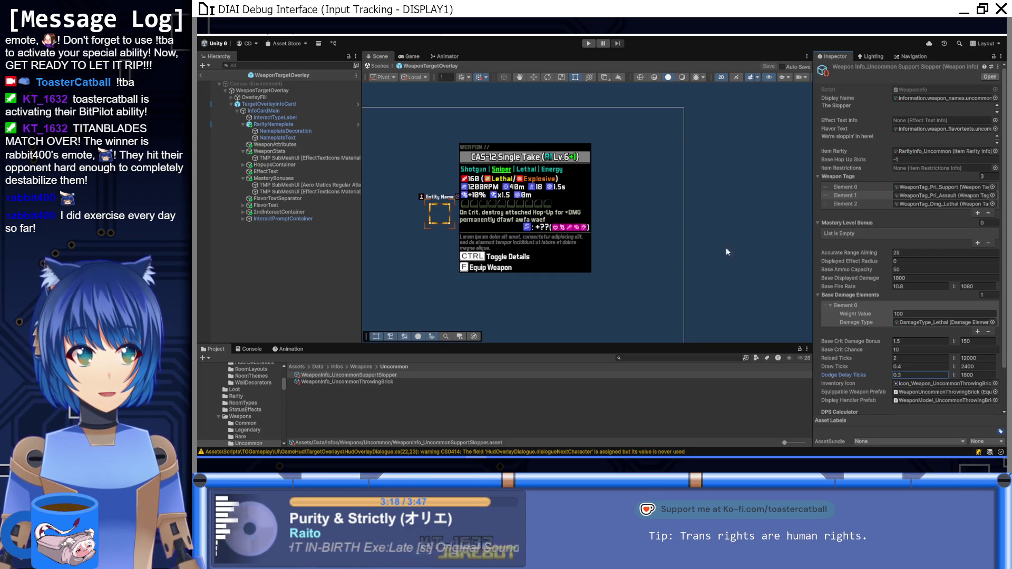
pyautogui.moveTo(877, 255)
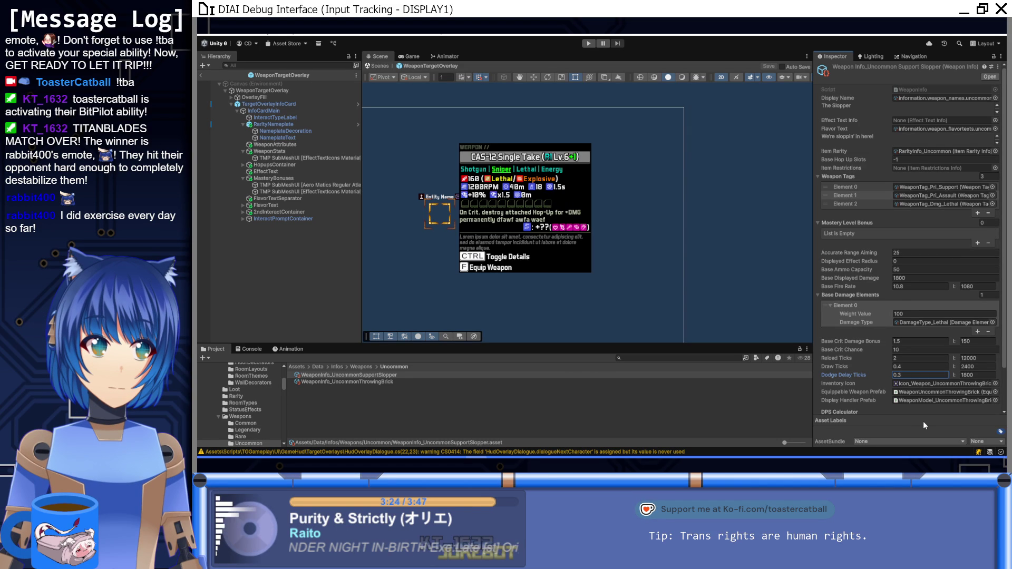
# Set the Slopper's Inventory Icon to PlaceholderGunIcon.
pyautogui.click(995, 384)
pyautogui.doubleClick(724, 271)
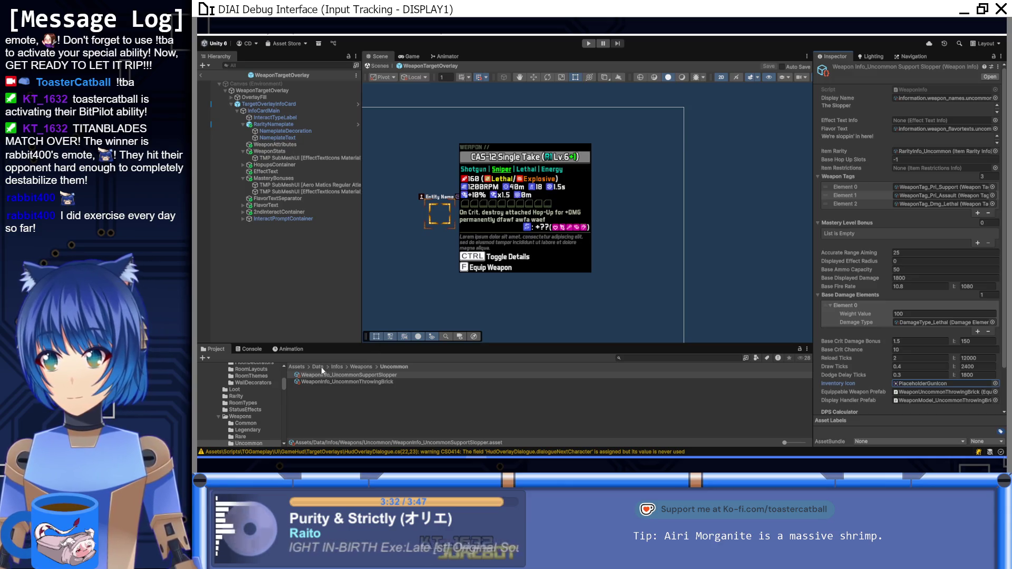
pyautogui.scroll(-3, 253, 401)
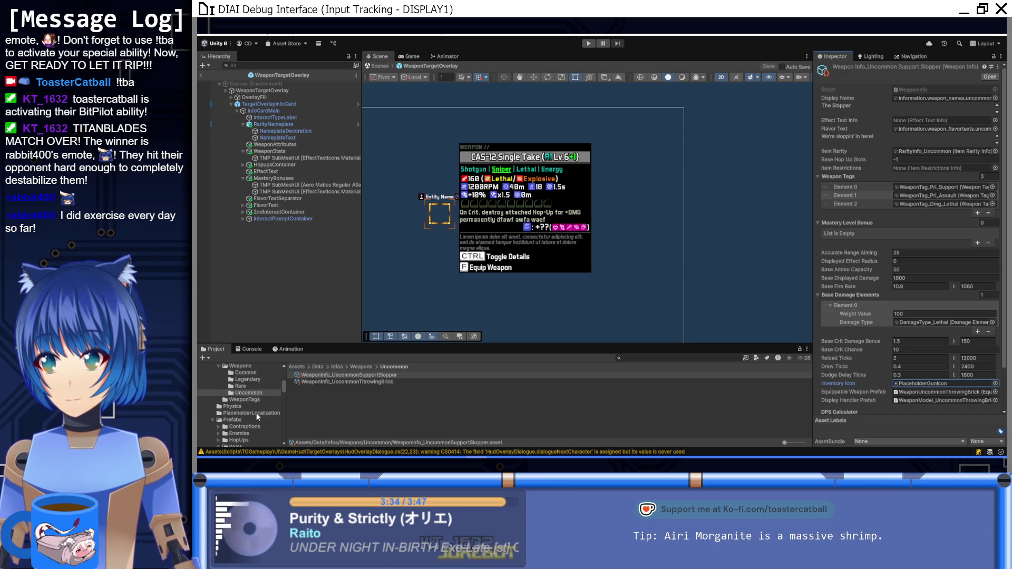
pyautogui.scroll(2, 256, 413)
pyautogui.scroll(-2, 259, 402)
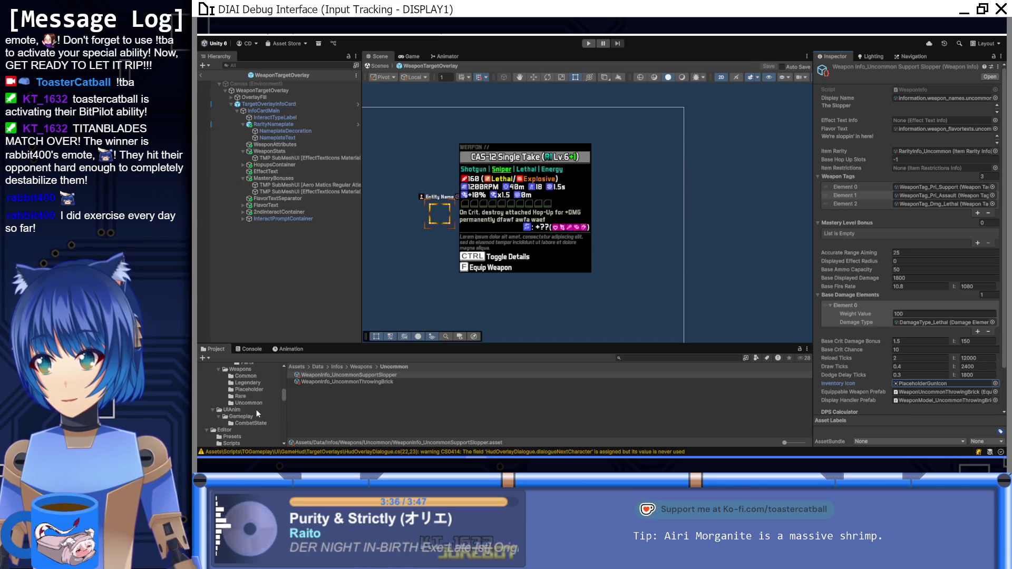
# Assign PlaceholderWeaponDisplay from Prefabs/Weapons/Placeholder as the Display Handler Prefab.
pyautogui.click(258, 390)
pyautogui.moveTo(330, 372)
pyautogui.mouseDown()
pyautogui.moveTo(659, 374)
pyautogui.moveTo(917, 403)
pyautogui.moveTo(914, 355)
pyautogui.mouseUp()
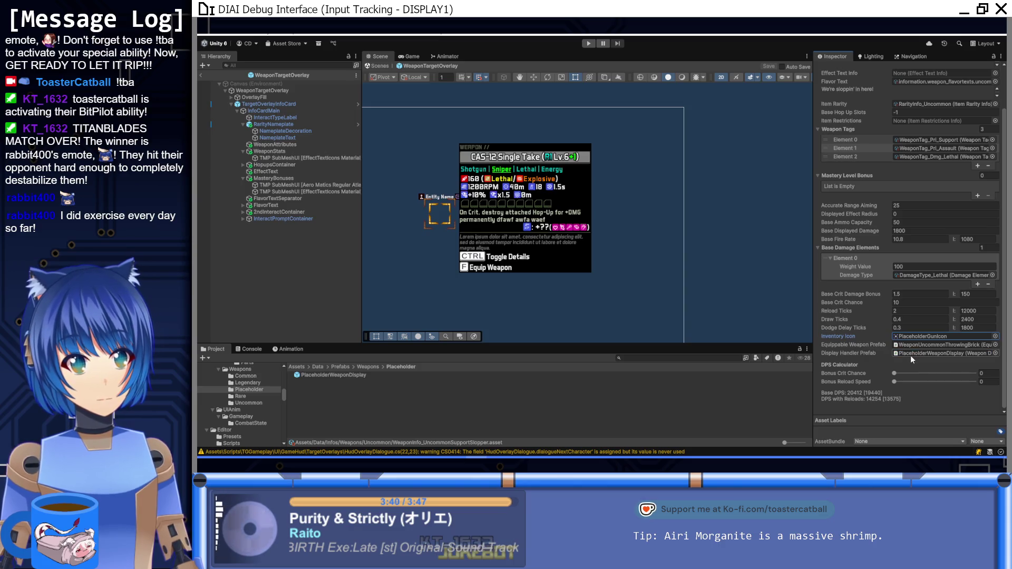
pyautogui.scroll(2, 845, 368)
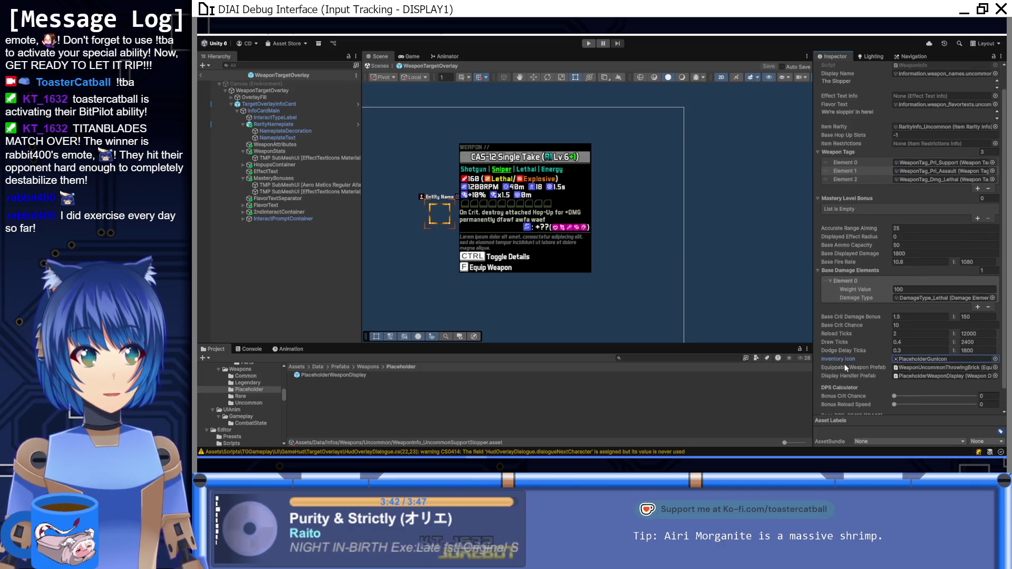
pyautogui.click(917, 253)
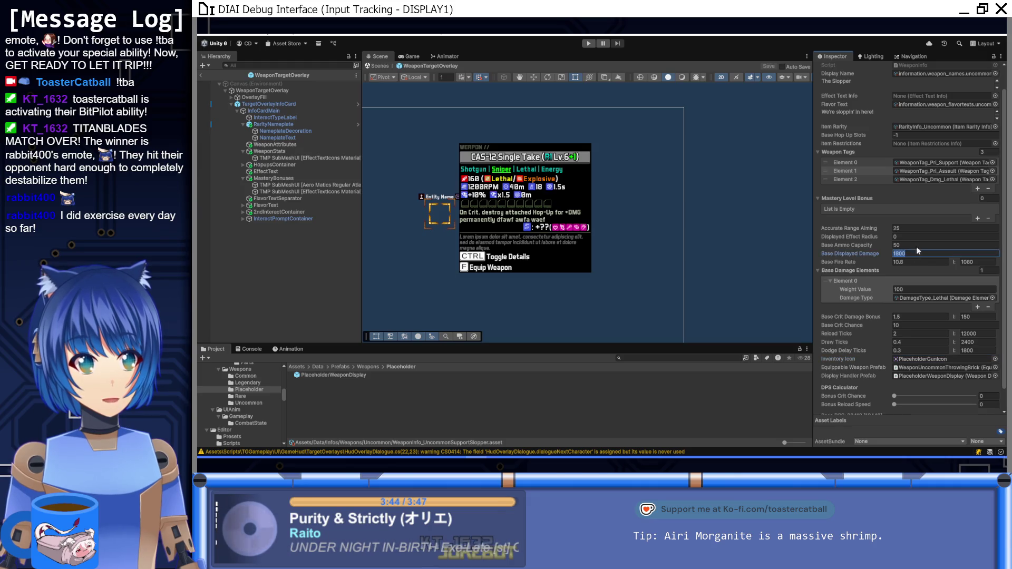
pyautogui.scroll(-2, 882, 269)
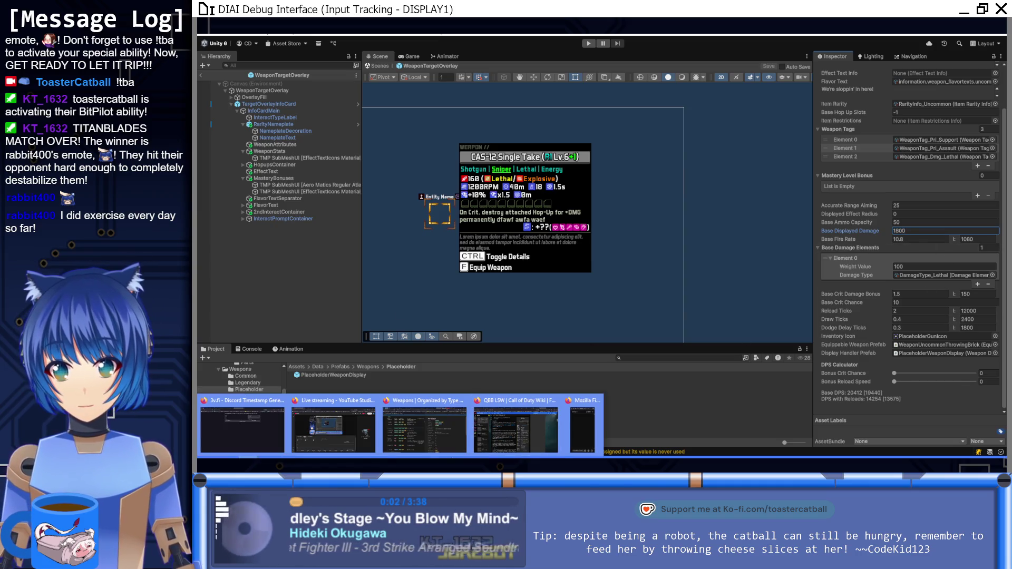
pyautogui.click(389, 432)
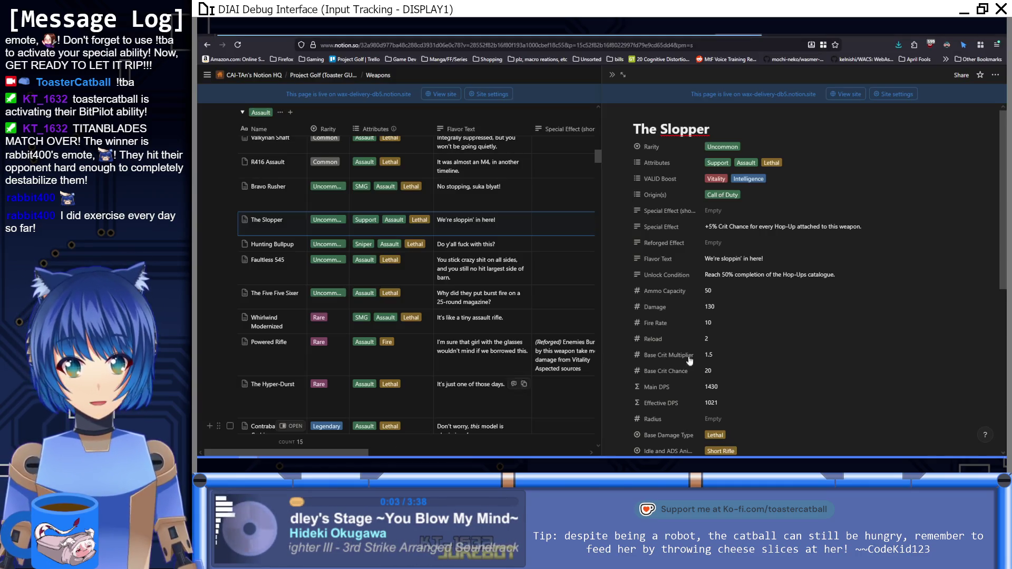
# Change The Slopper's Fire Rate to 10.8.
pyautogui.click(724, 325)
pyautogui.write('.8')
pyautogui.press('Return')
pyautogui.scroll(-1, 747, 304)
# Replace The Slopper's Damage value 130 with 200.
pyautogui.click(743, 253)
pyautogui.moveTo(743, 252); pyautogui.dragTo(685, 253)
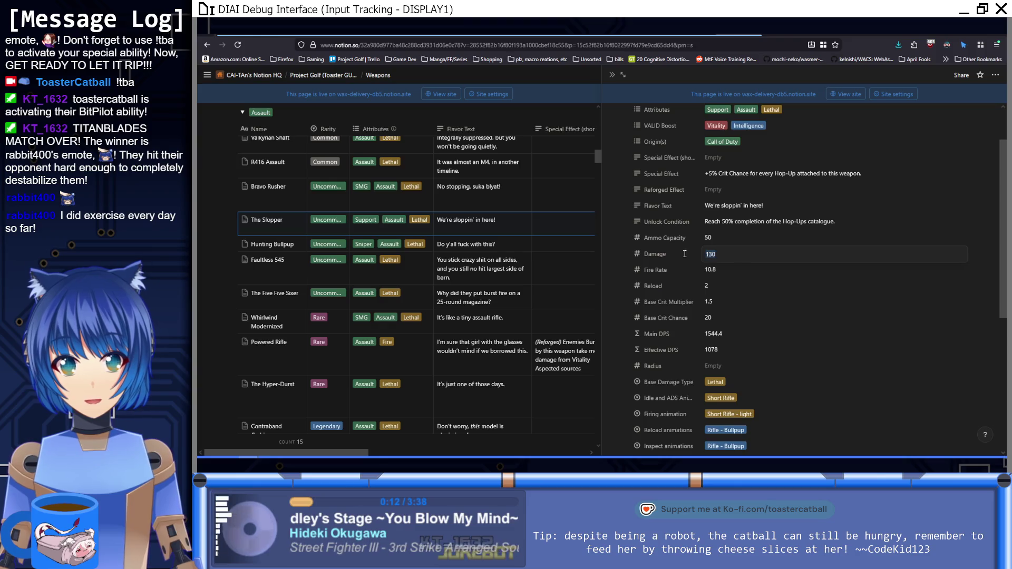
pyautogui.write('200')
pyautogui.press('Return')
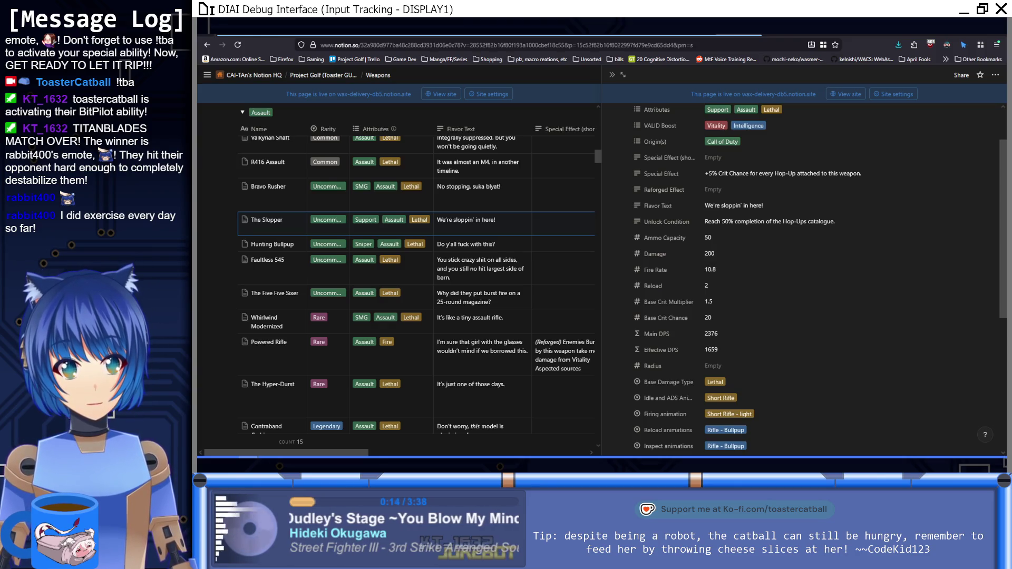
pyautogui.scroll(10, 406, 327)
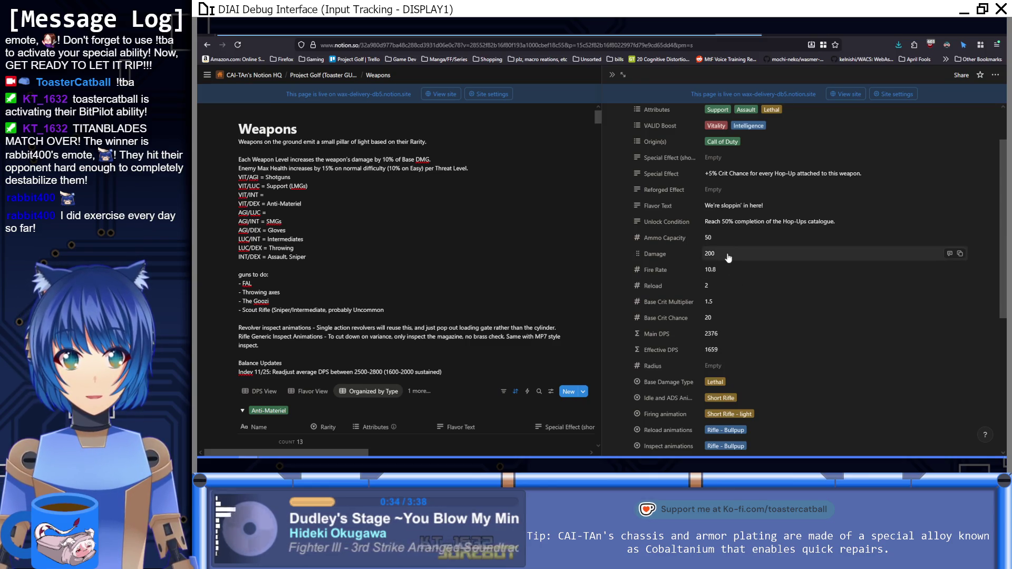
# Change The Slopper's Damage to 250.
pyautogui.write('5')
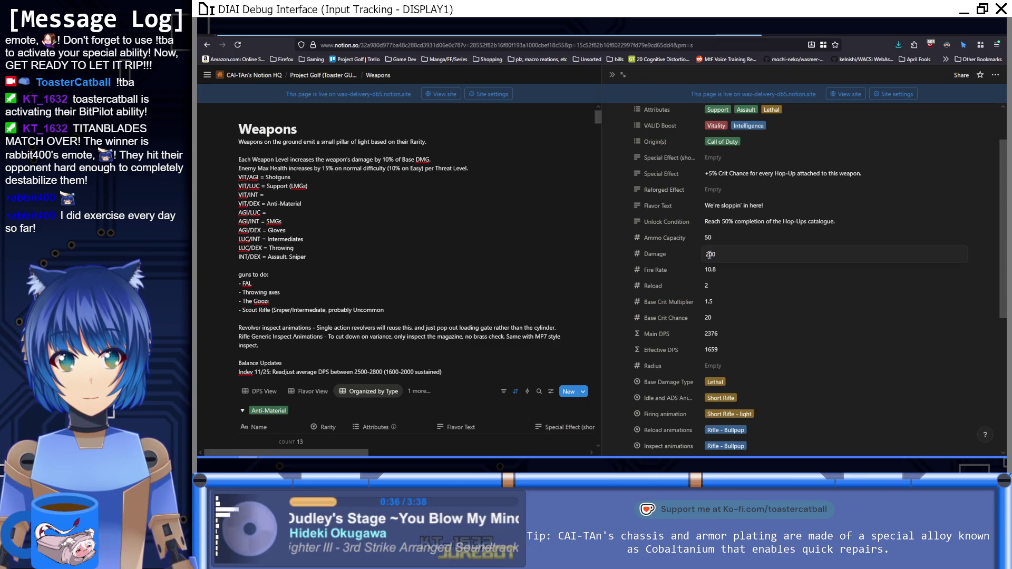
pyautogui.press('Return')
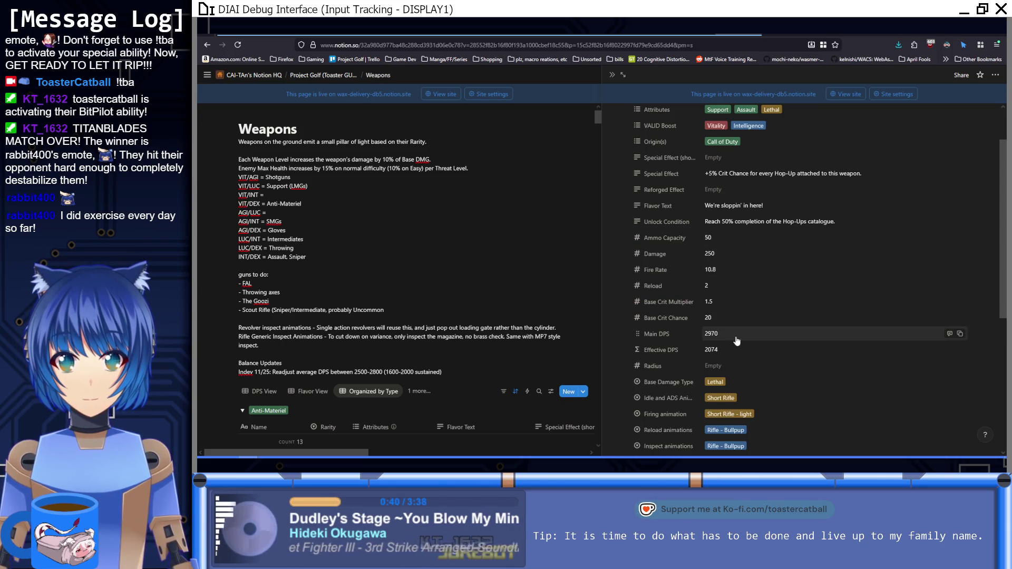
pyautogui.click(711, 254)
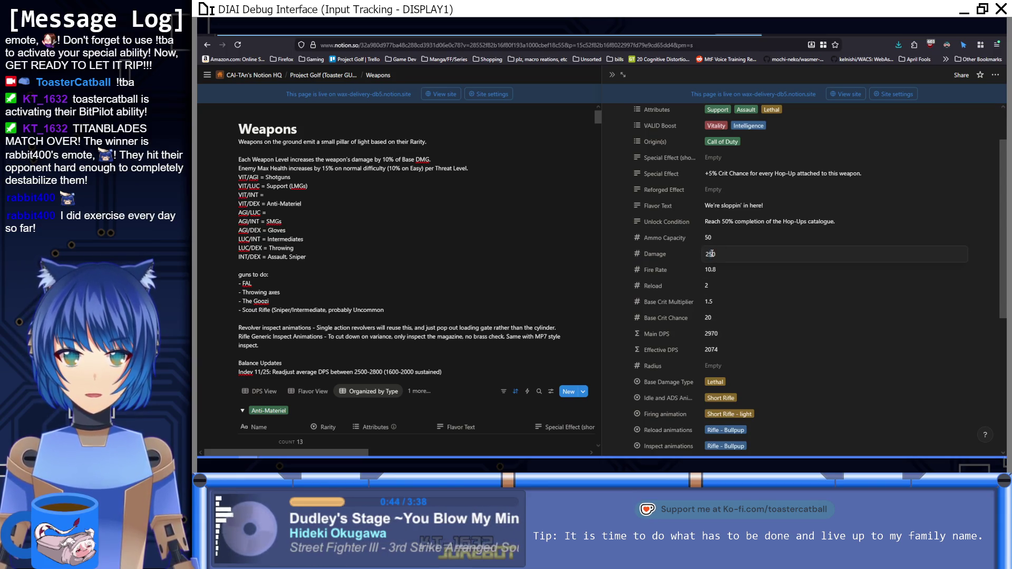
pyautogui.write('240')
# Try Base Crit Chance values 1, 4 and 2, then delete the 2.
pyautogui.click(719, 317)
pyautogui.press('BackSpace')
pyautogui.write('1')
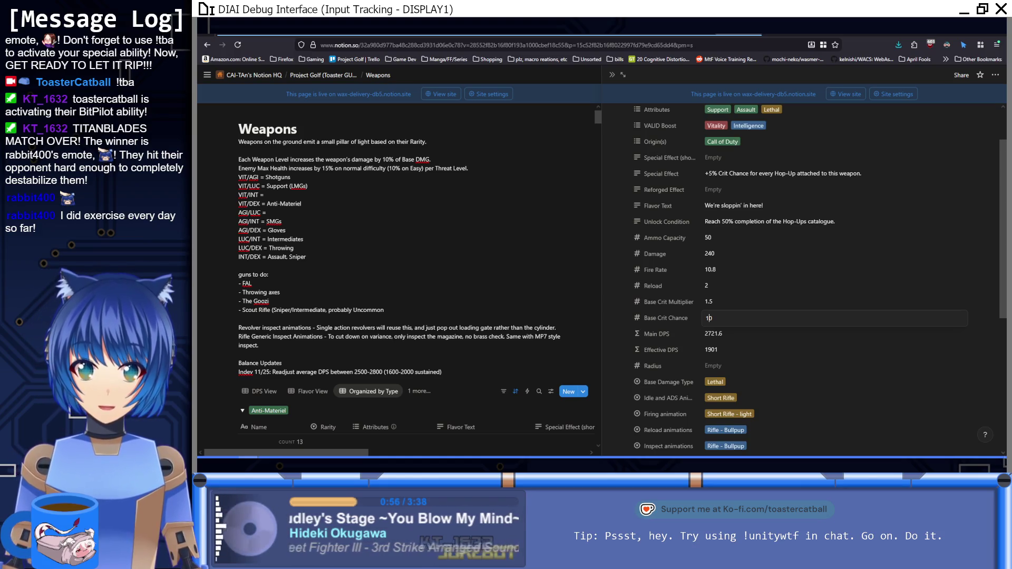
pyautogui.press('BackSpace')
pyautogui.write('4')
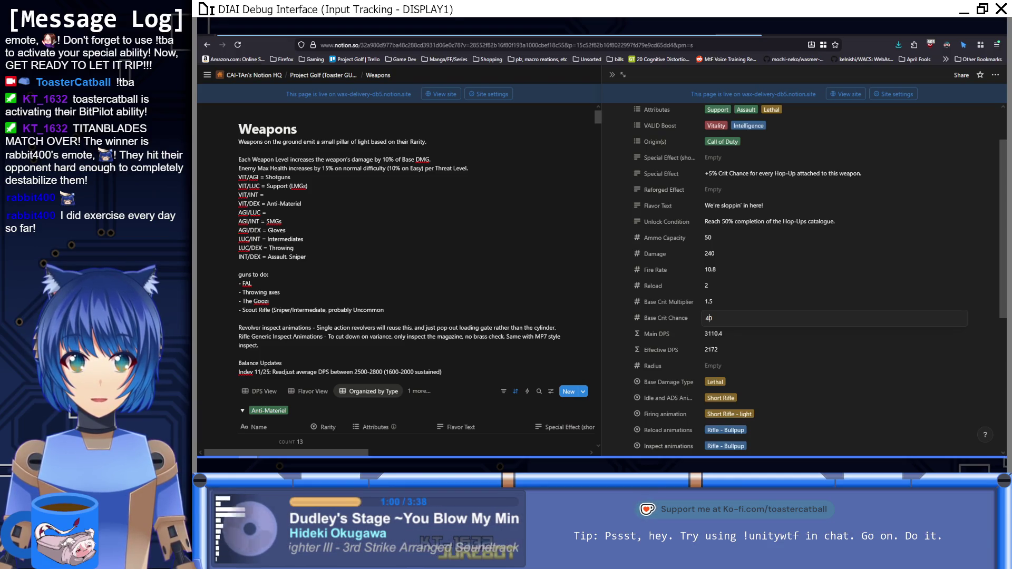
pyautogui.press('BackSpace')
pyautogui.write('2')
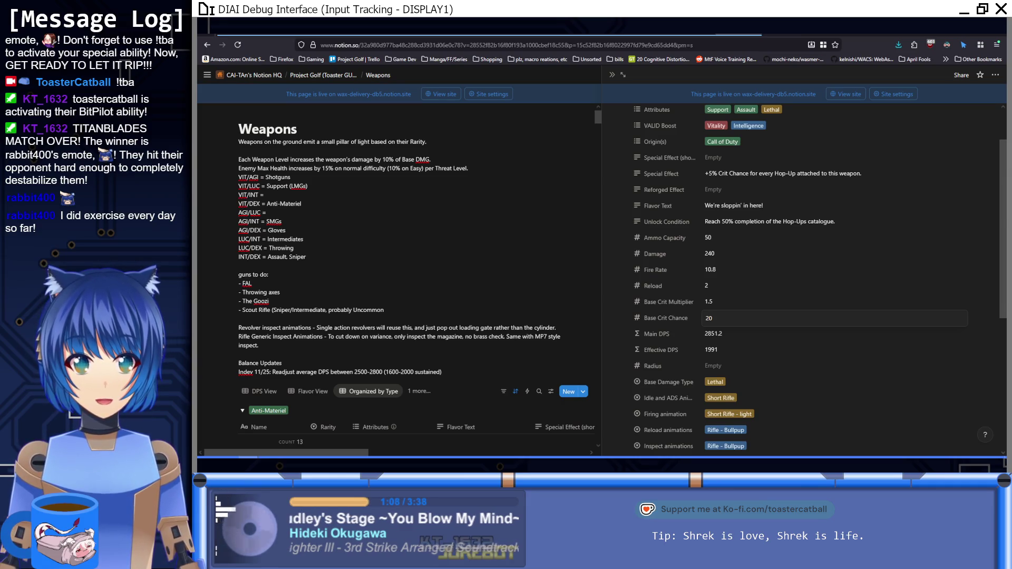
pyautogui.press('BackSpace')
pyautogui.write('1')
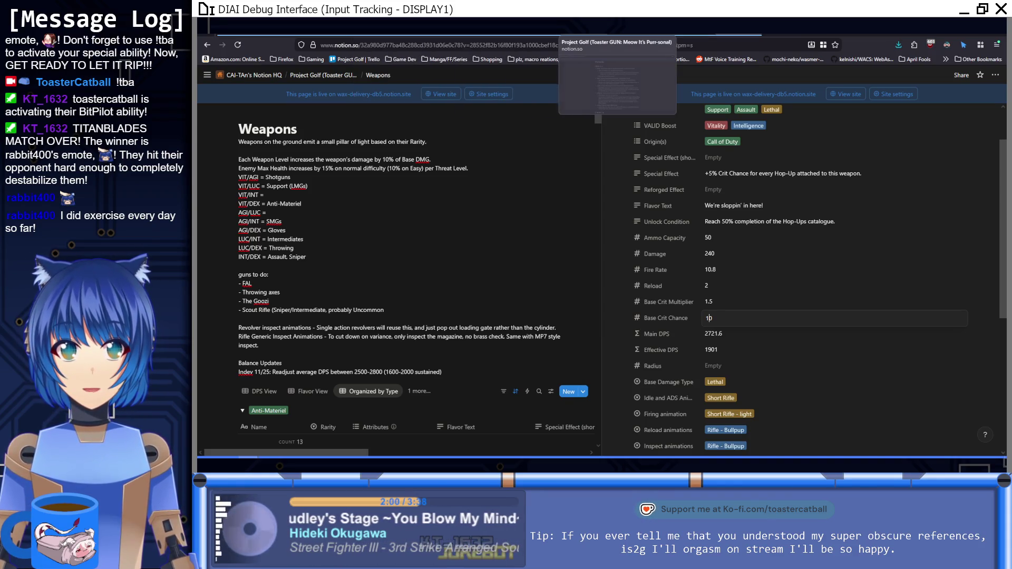
# Switch to the Characters page in Notion.
pyautogui.click(648, 35)
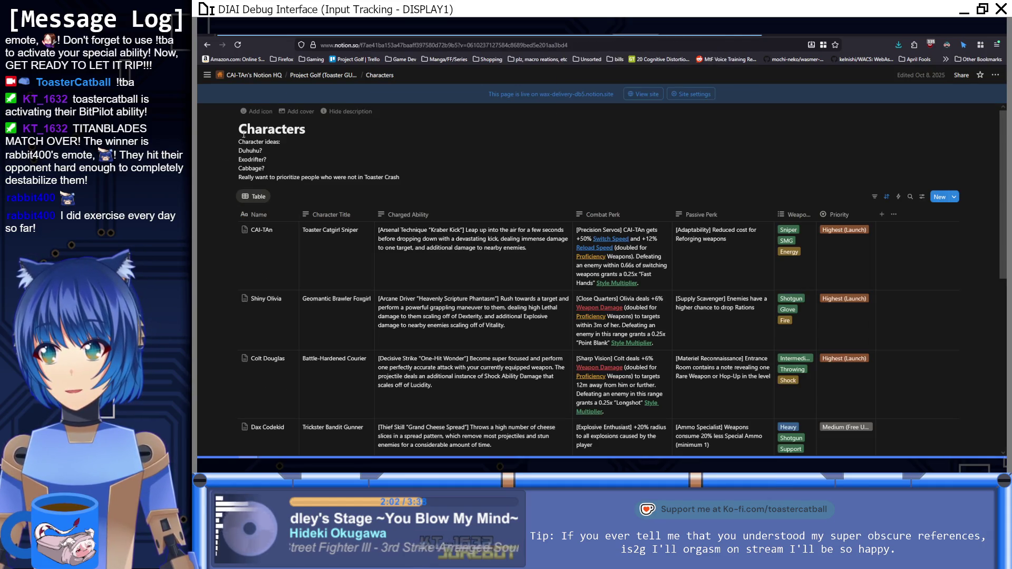
# Open Weapon Mechanics and select the 'From 4 onwards' bullet under Mastery Leveling.
pyautogui.moveTo(203, 130)
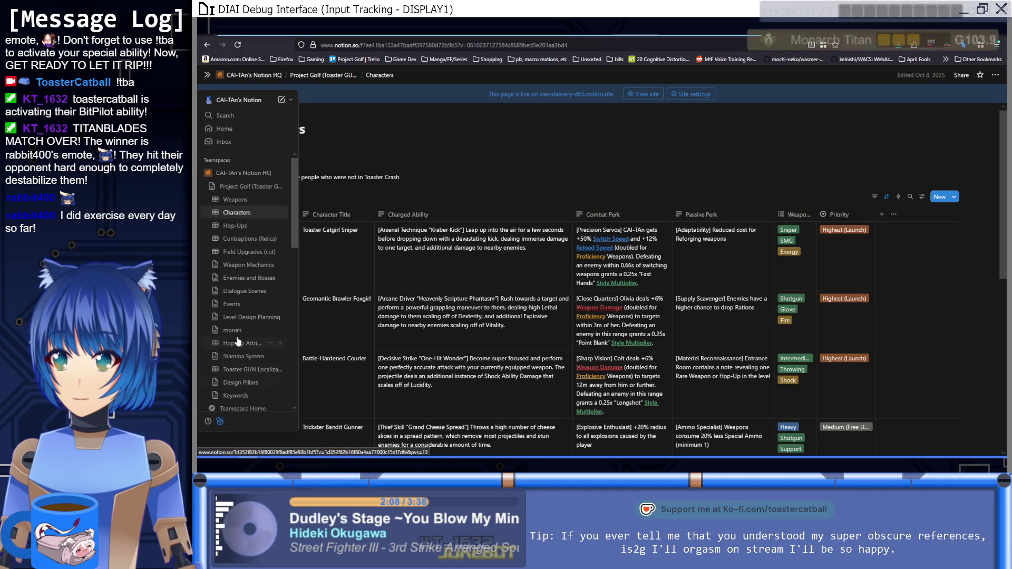
pyautogui.click(244, 265)
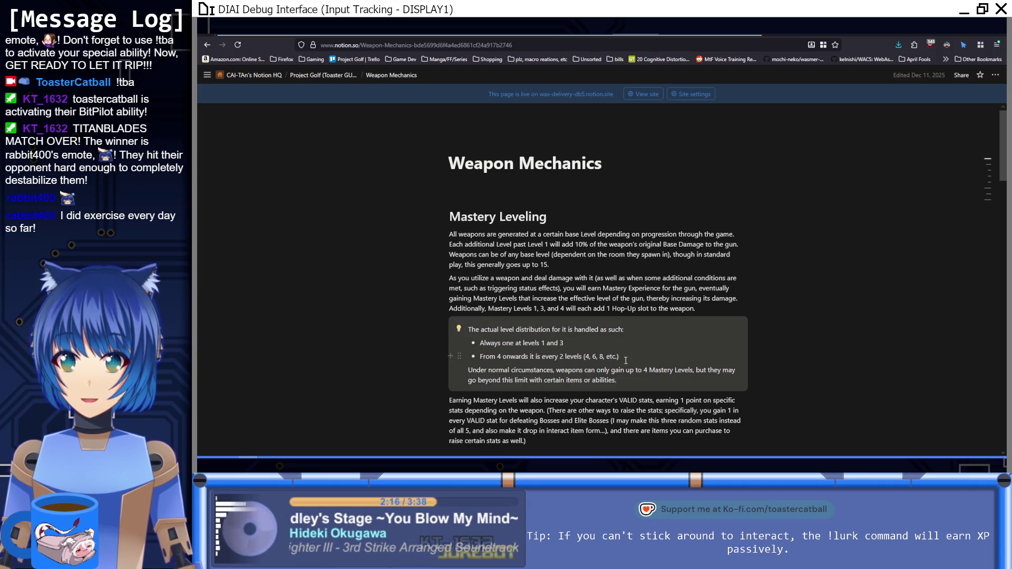
pyautogui.moveTo(507, 350)
pyautogui.mouseDown()
pyautogui.moveTo(469, 328)
pyautogui.moveTo(481, 348)
pyautogui.mouseUp()
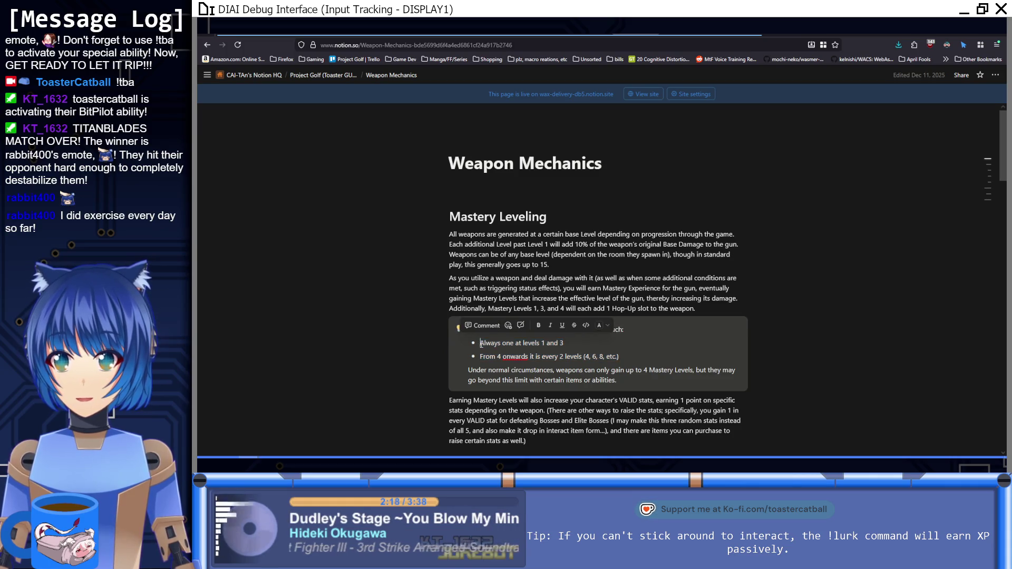
pyautogui.click(481, 344)
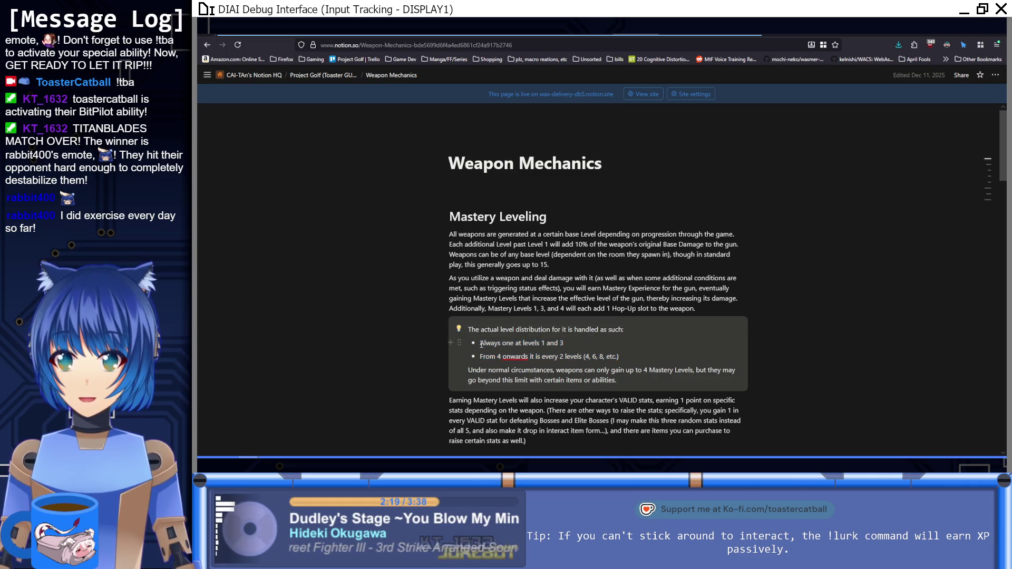
pyautogui.click(531, 356)
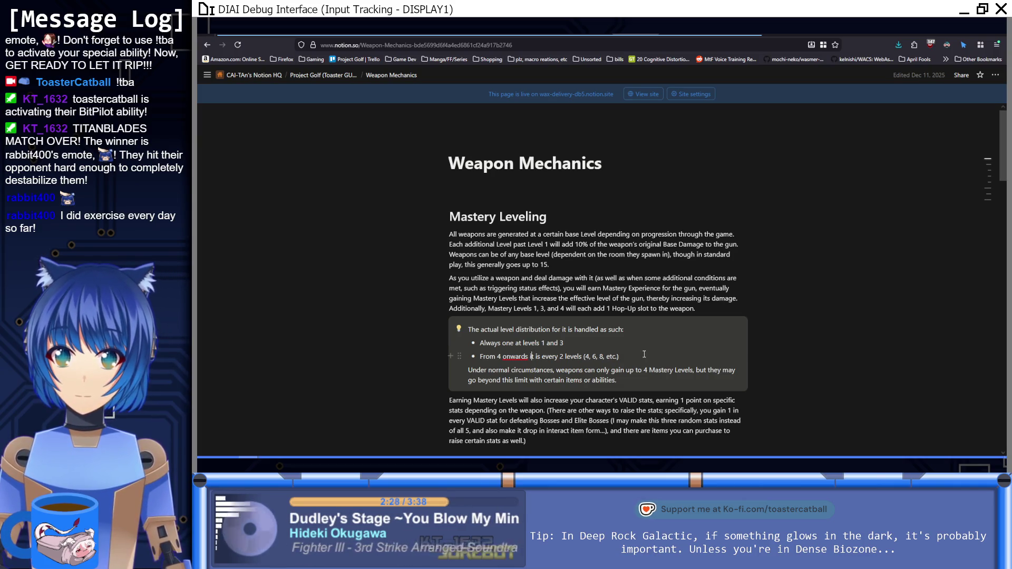
pyautogui.moveTo(621, 345); pyautogui.dragTo(621, 344)
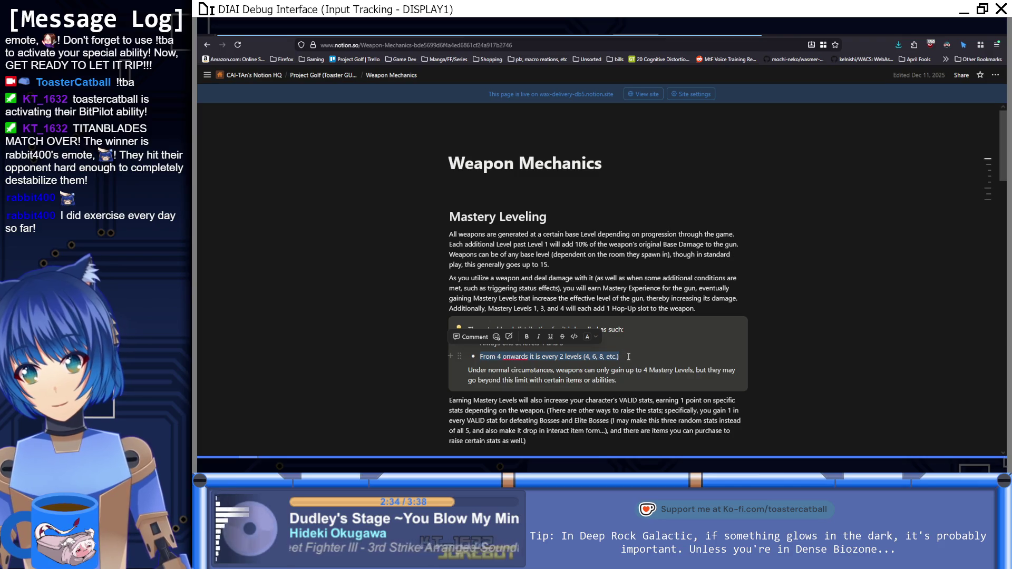
pyautogui.click(628, 356)
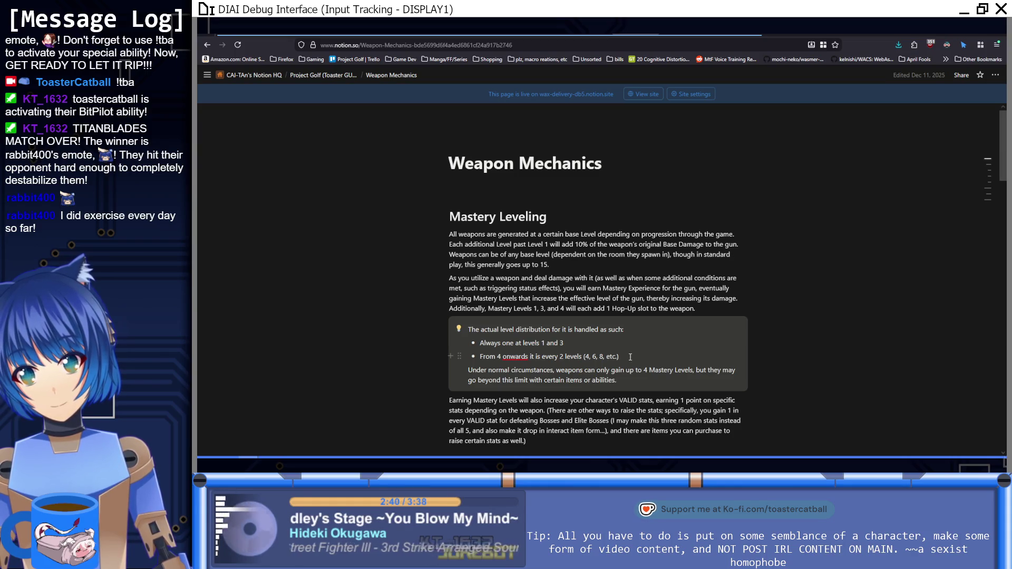
pyautogui.moveTo(559, 356); pyautogui.dragTo(480, 353)
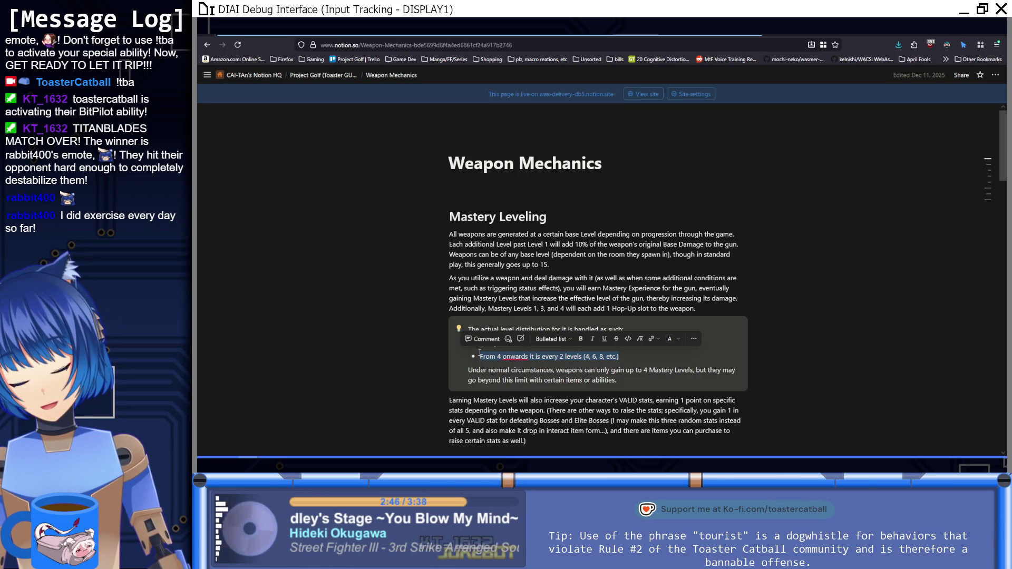
# Replace the 'From 4 onwards' bullet with a note that lvl4 is the reforge level.
pyautogui.press('BackSpace')
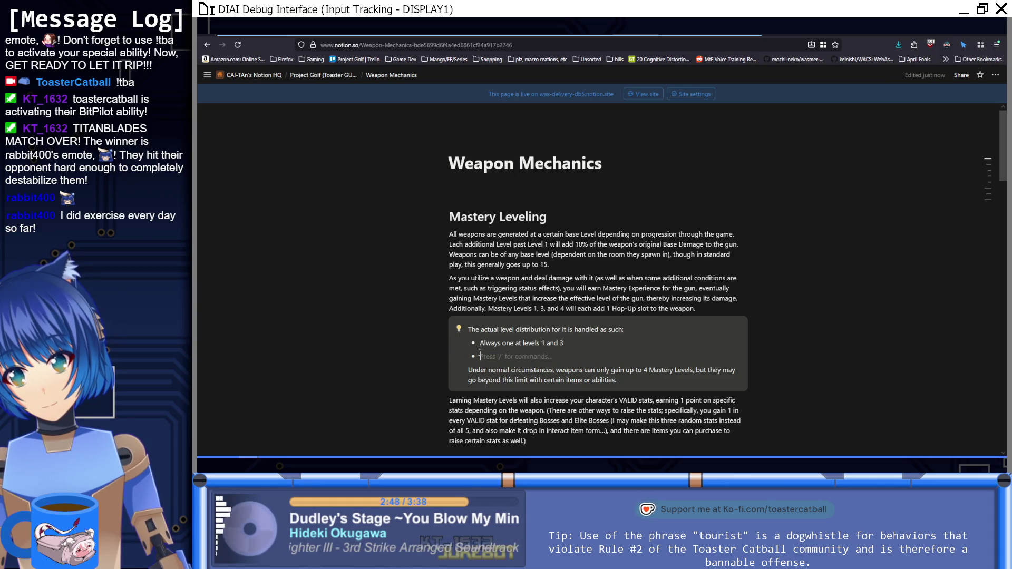
pyautogui.press('BackSpace')
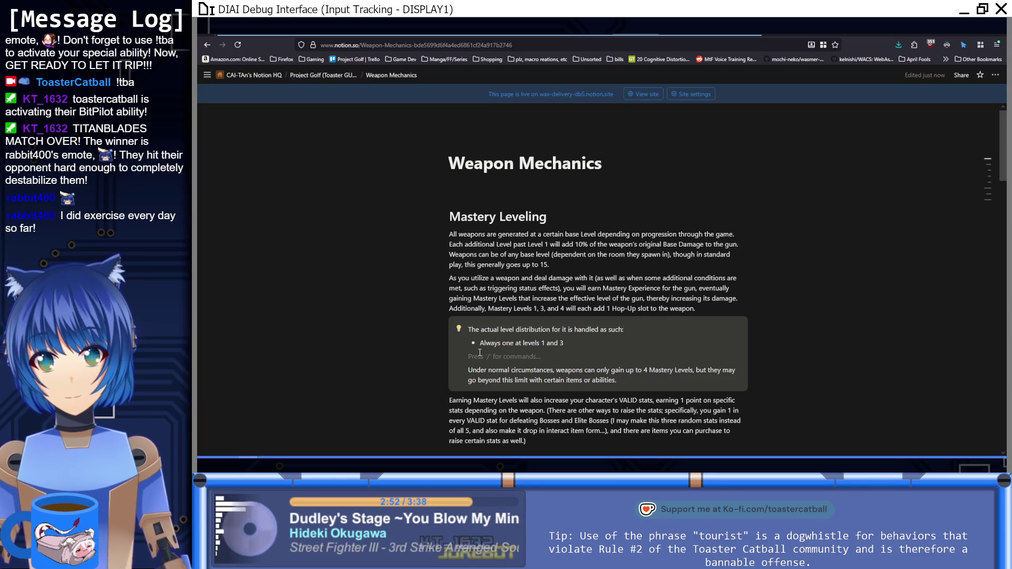
pyautogui.press('BackSpace')
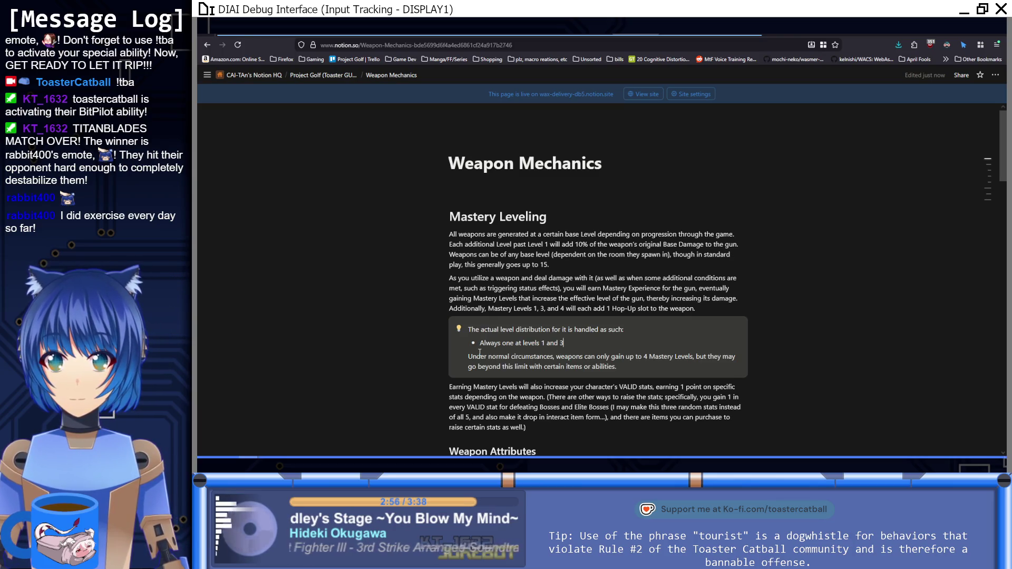
pyautogui.press('Return')
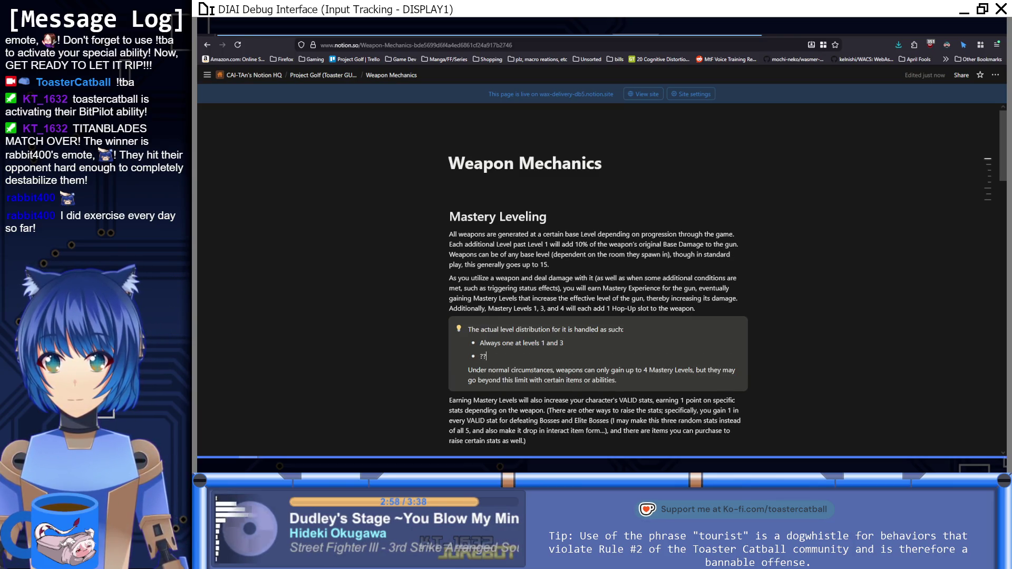
pyautogui.write('?')
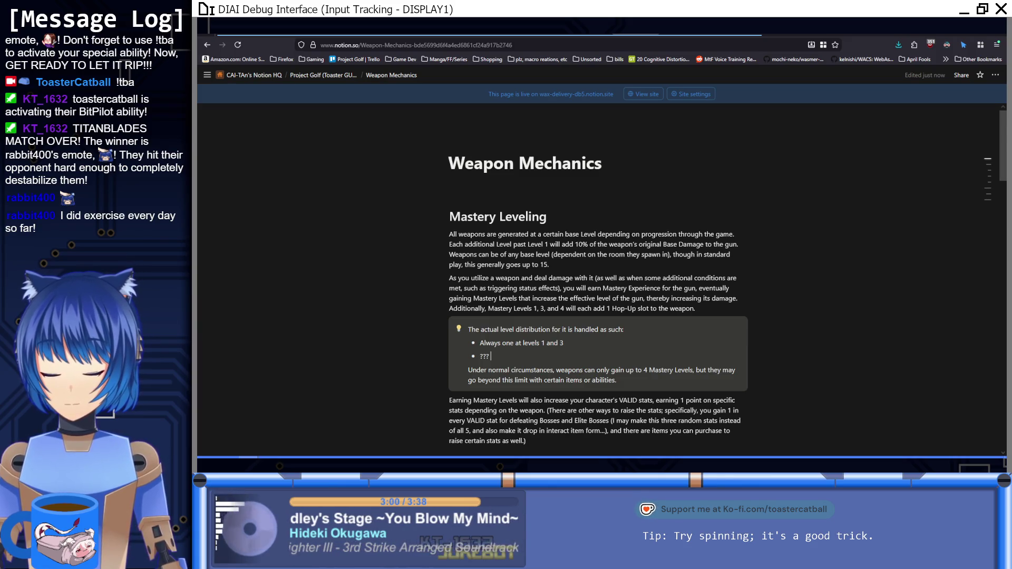
pyautogui.write(" (don't gi")
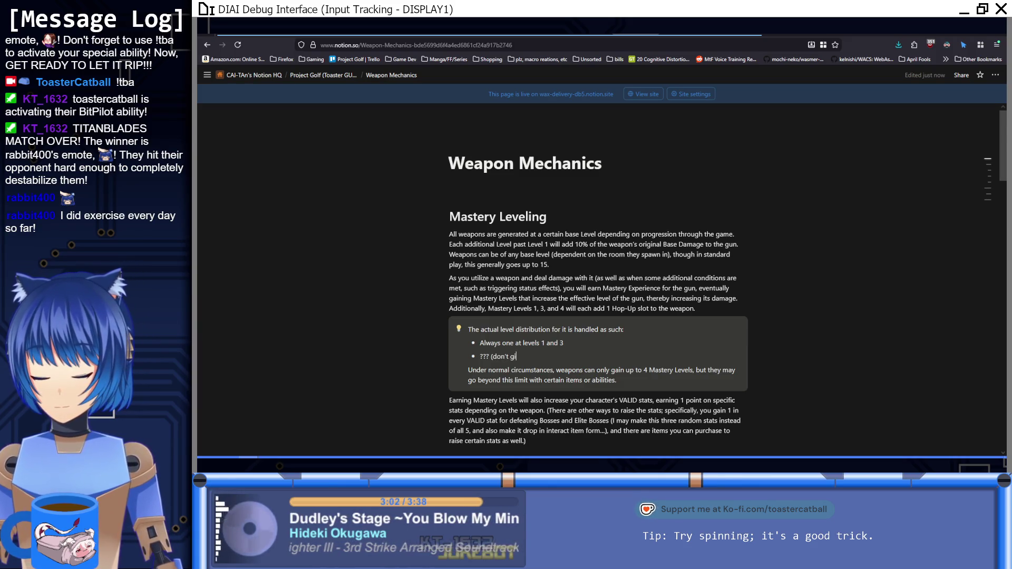
pyautogui.write('ve one a')
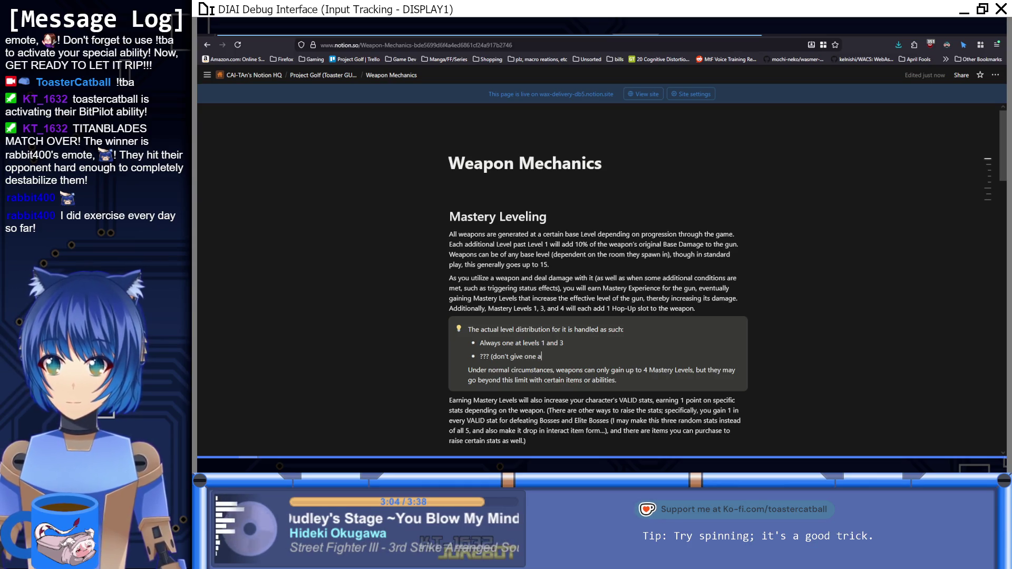
pyautogui.write("t lvl4 because it's the r")
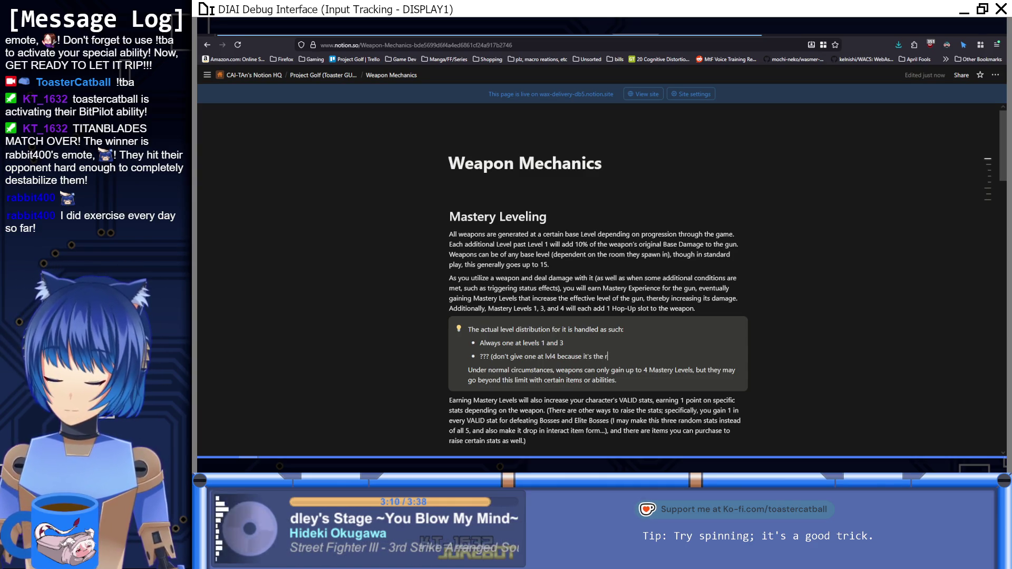
pyautogui.write('eforge level')
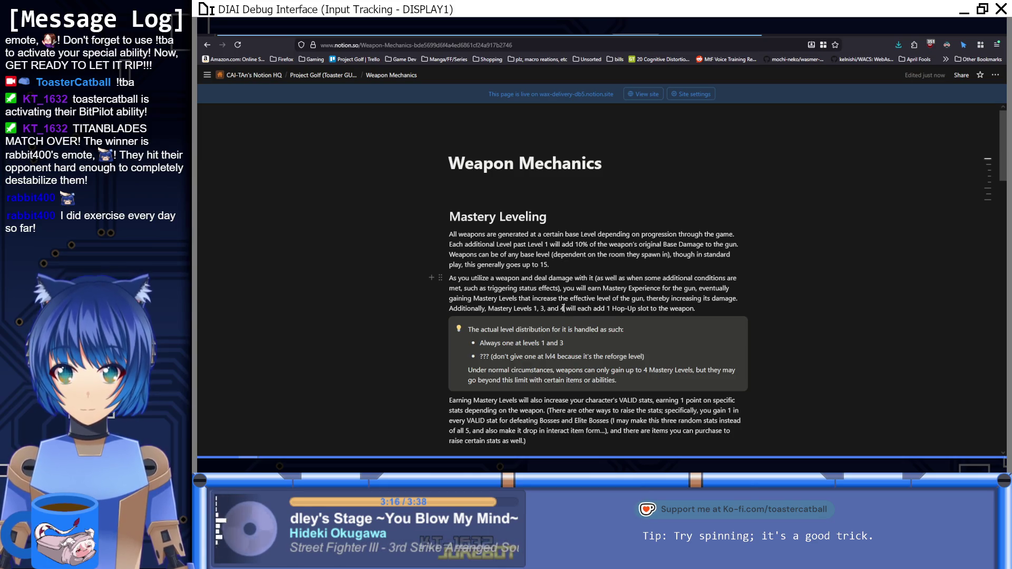
# Remove 'and 4' from the Hop-Up sentence and start rewording it to '1 and 3'.
pyautogui.moveTo(564, 309); pyautogui.dragTo(549, 310)
pyautogui.press('BackSpace')
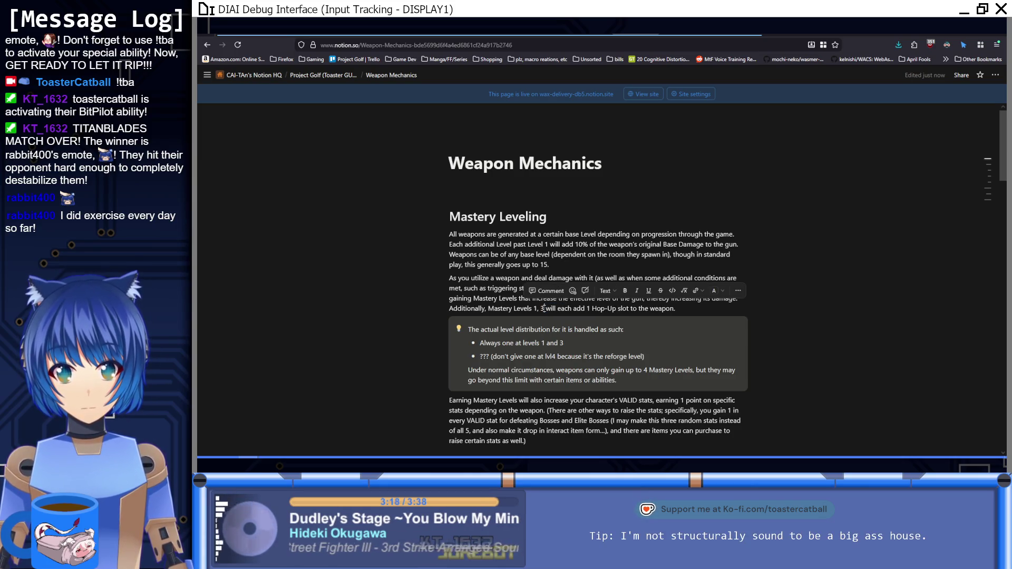
pyautogui.click(542, 308)
pyautogui.press('BackSpace')
pyautogui.press('BackSpace')
pyautogui.write('and')
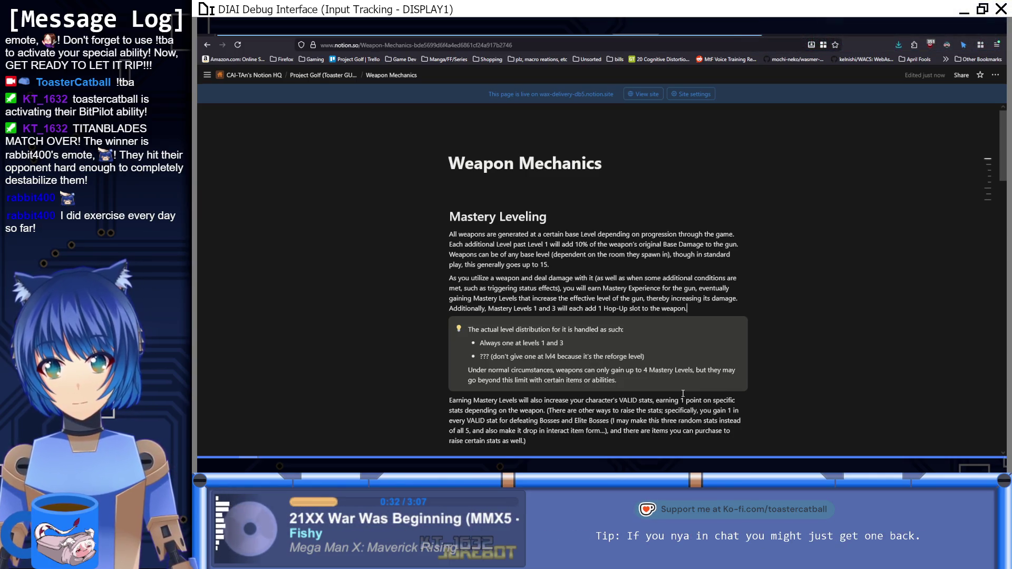
# Click at the end of the reforge bullet and scroll to review the Mastery Leveling note.
pyautogui.click(658, 355)
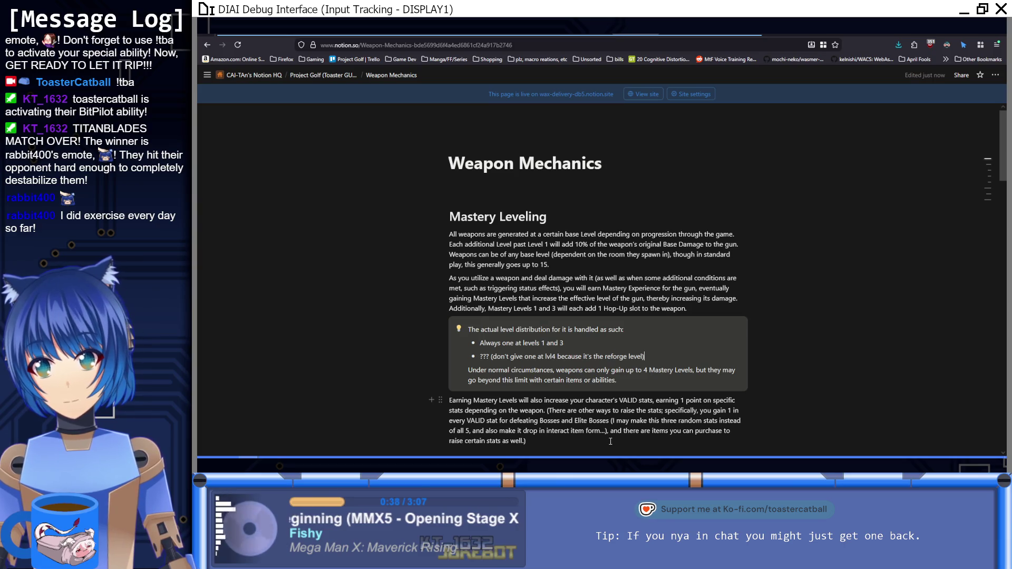
pyautogui.scroll(-2, 610, 442)
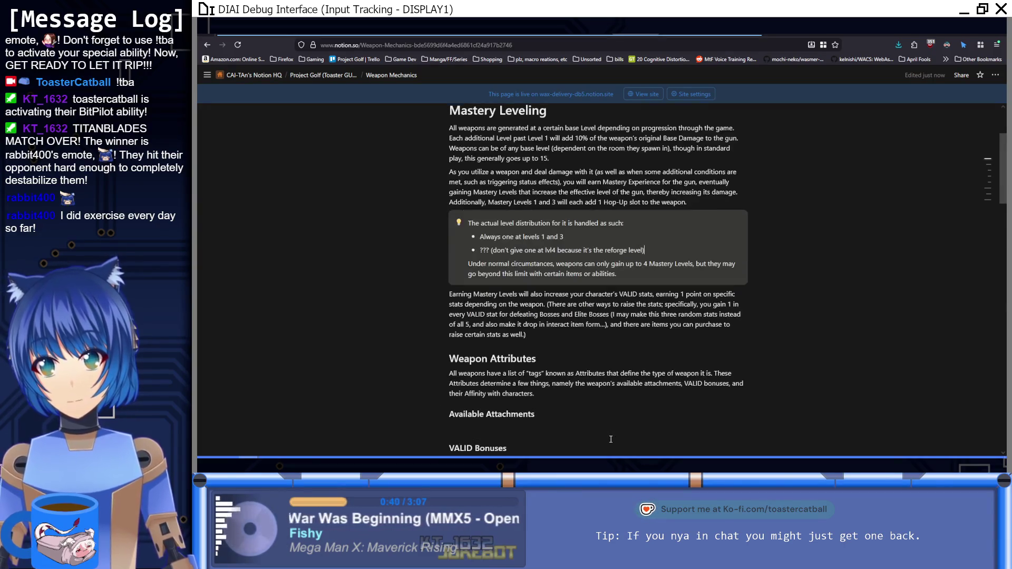
pyautogui.scroll(2, 610, 439)
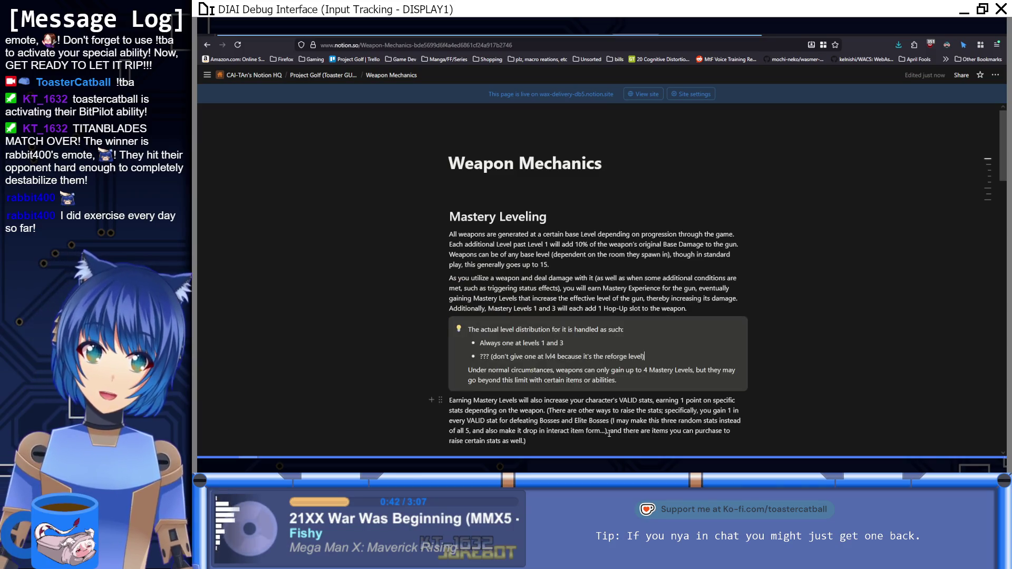
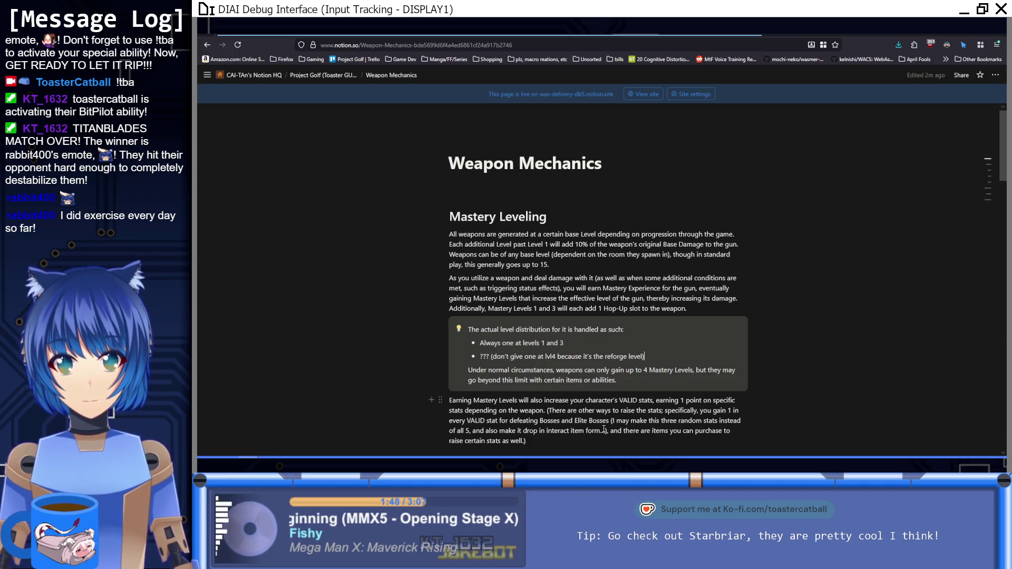
# In EquippableWeapon.cs, go to the definition of SetXpToNextLevel.
pyautogui.scroll(-3, 599, 403)
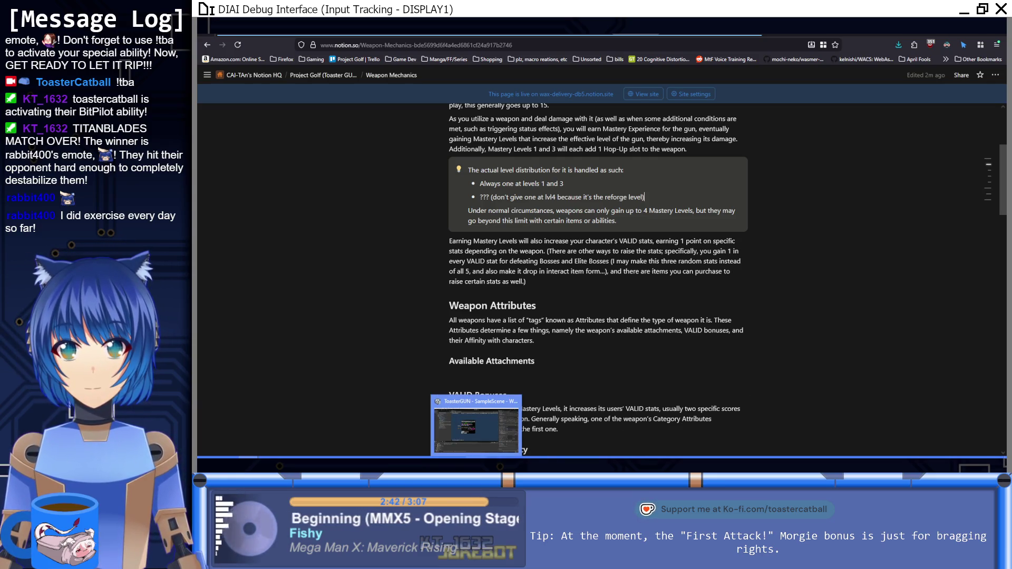
pyautogui.click(477, 457)
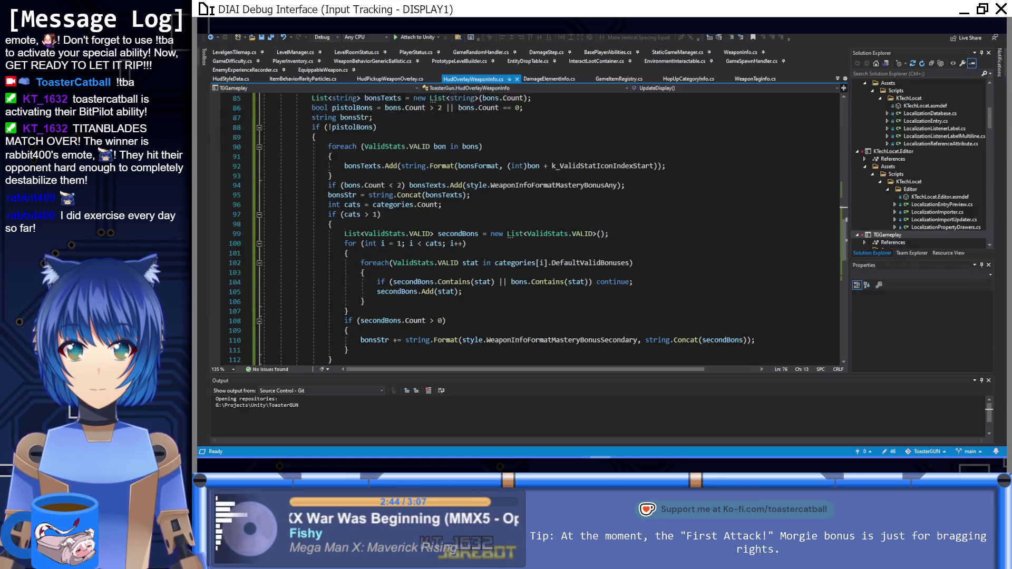
pyautogui.click(526, 312)
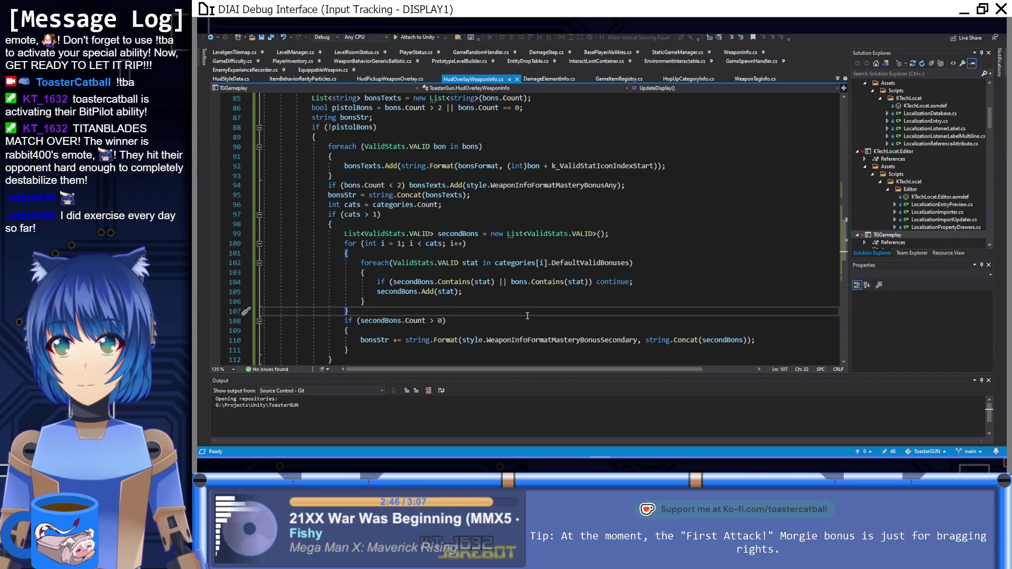
pyautogui.click(322, 70)
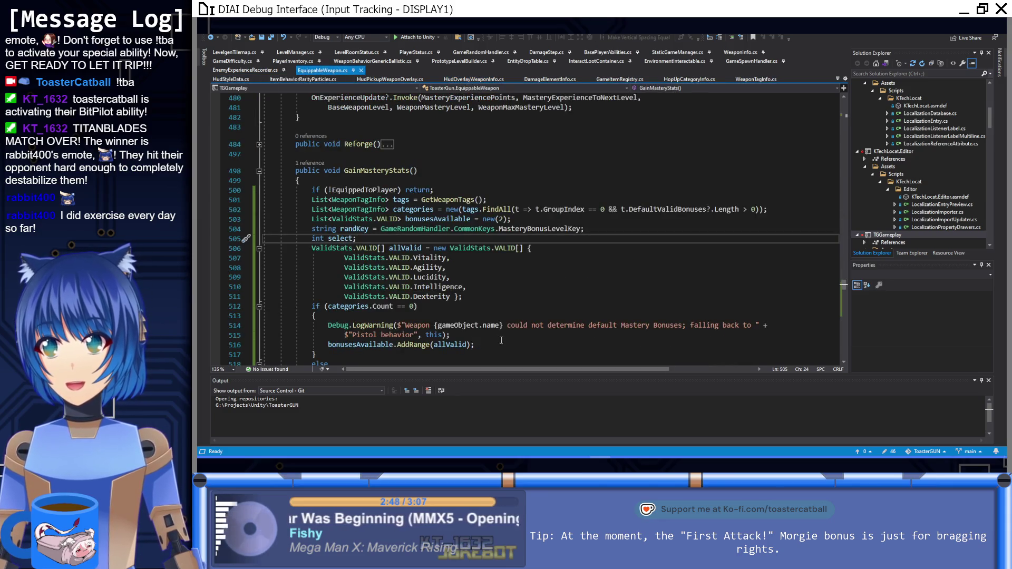
pyautogui.scroll(5, 501, 332)
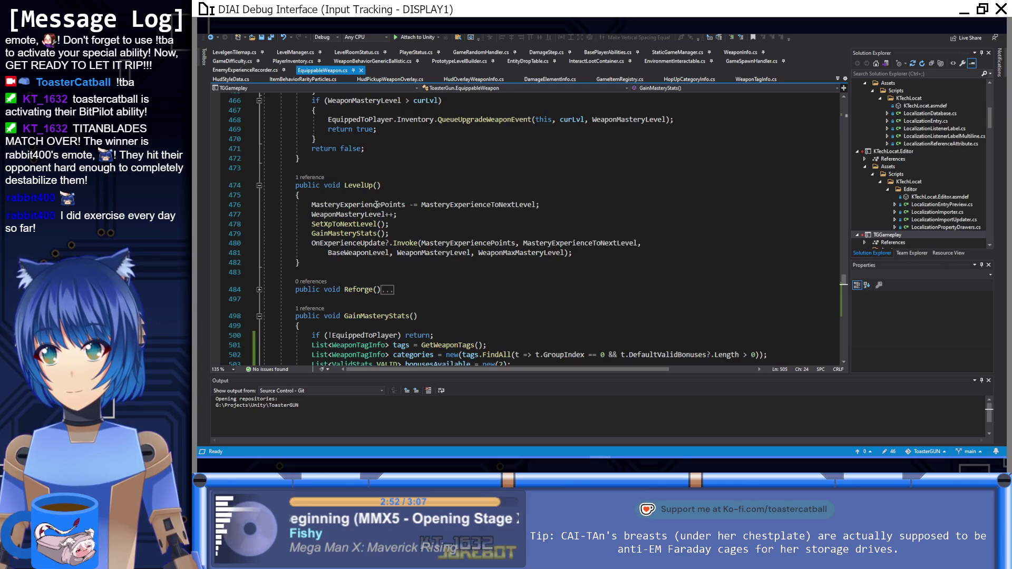
pyautogui.moveTo(359, 235)
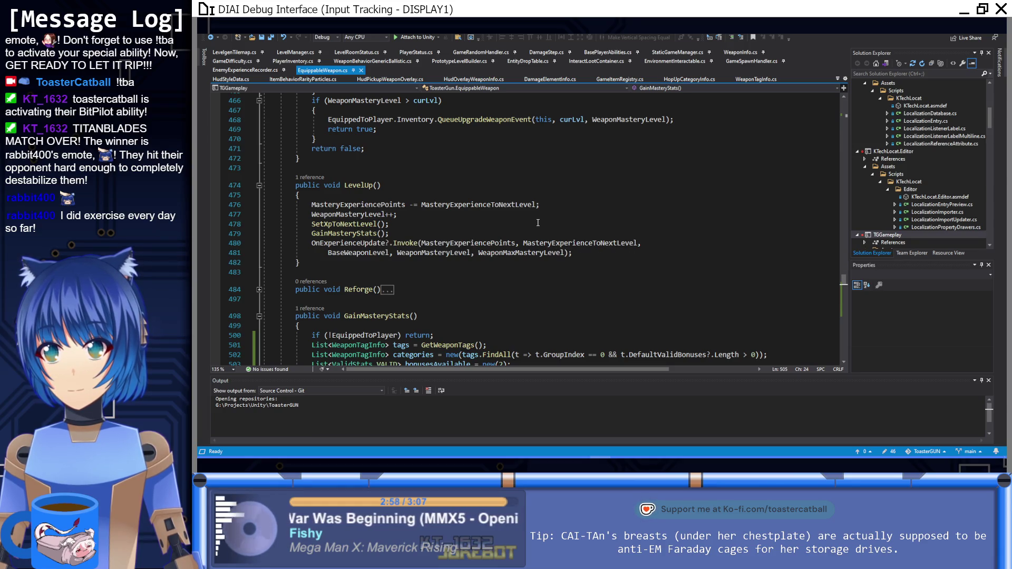
pyautogui.rightClick(373, 223)
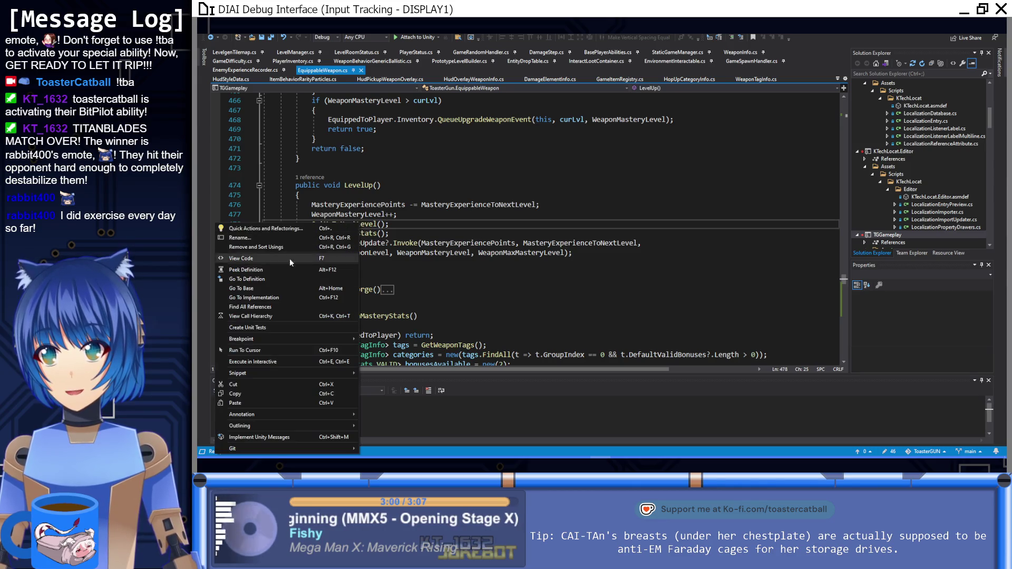
pyautogui.click(280, 276)
# Browse up to SetWeaponDisplay, check its early return, then switch to Unity.
pyautogui.scroll(-3, 521, 263)
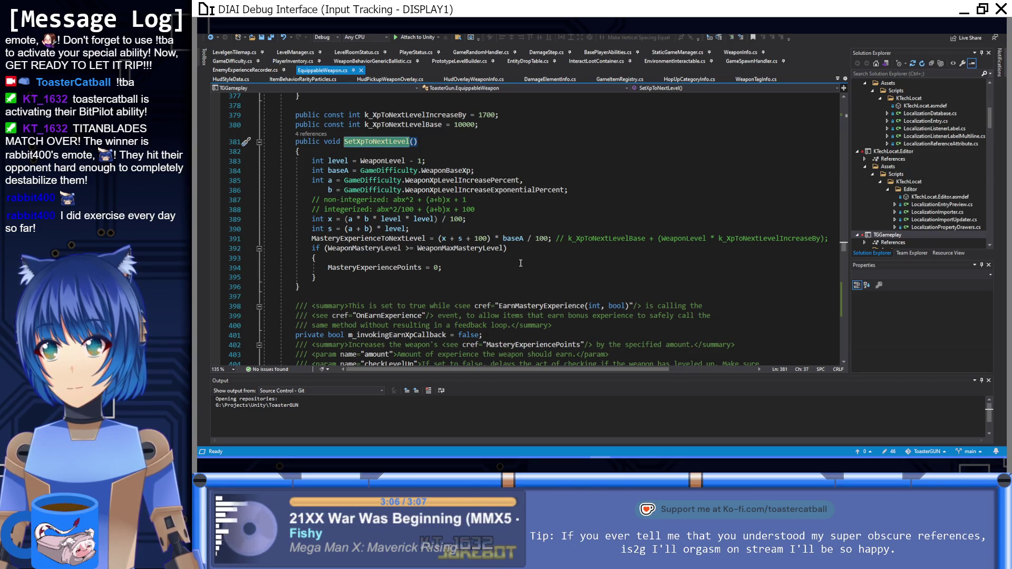
pyautogui.scroll(18, 520, 263)
pyautogui.scroll(14, 520, 261)
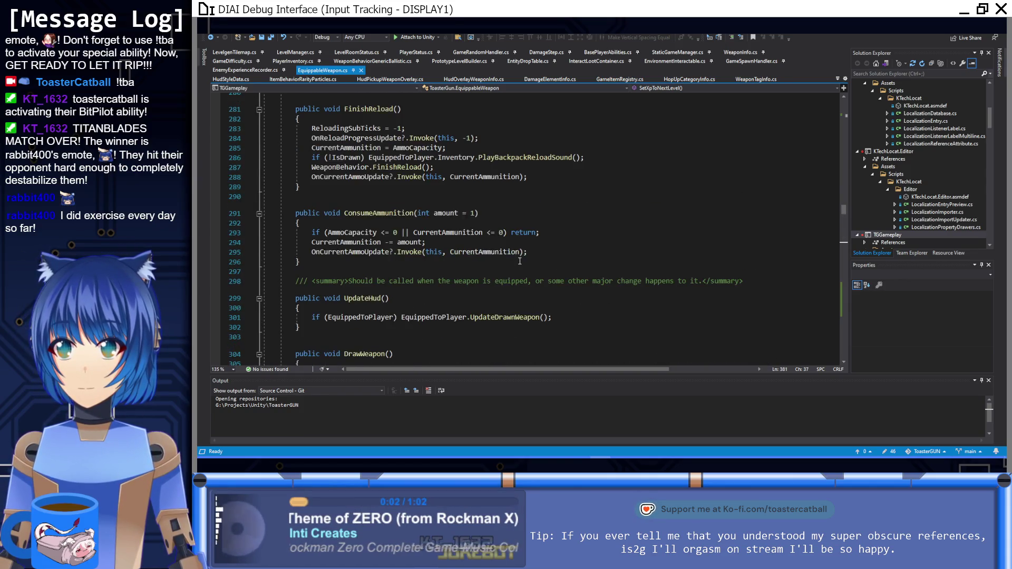
pyautogui.scroll(13, 519, 261)
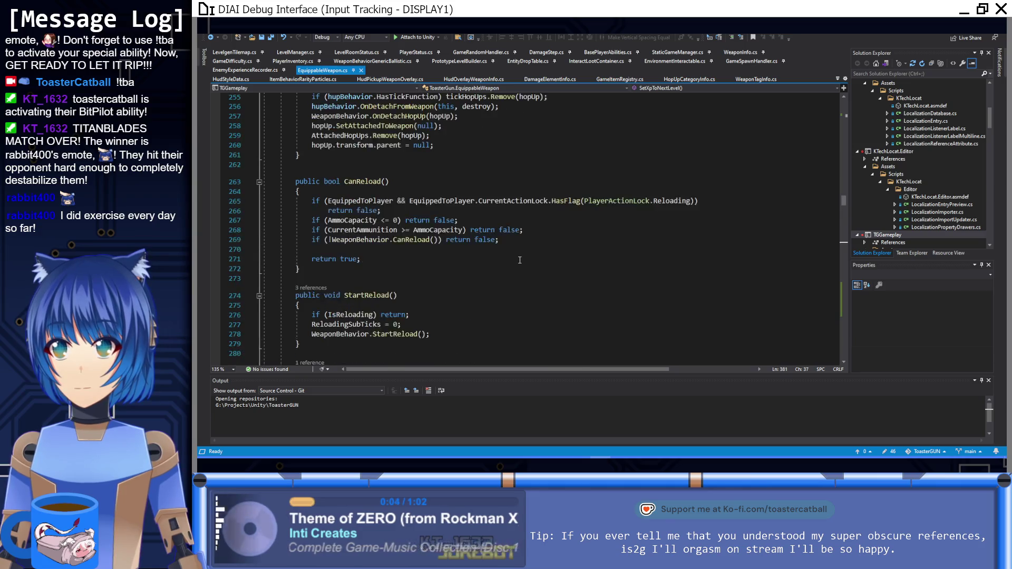
pyautogui.scroll(12, 519, 259)
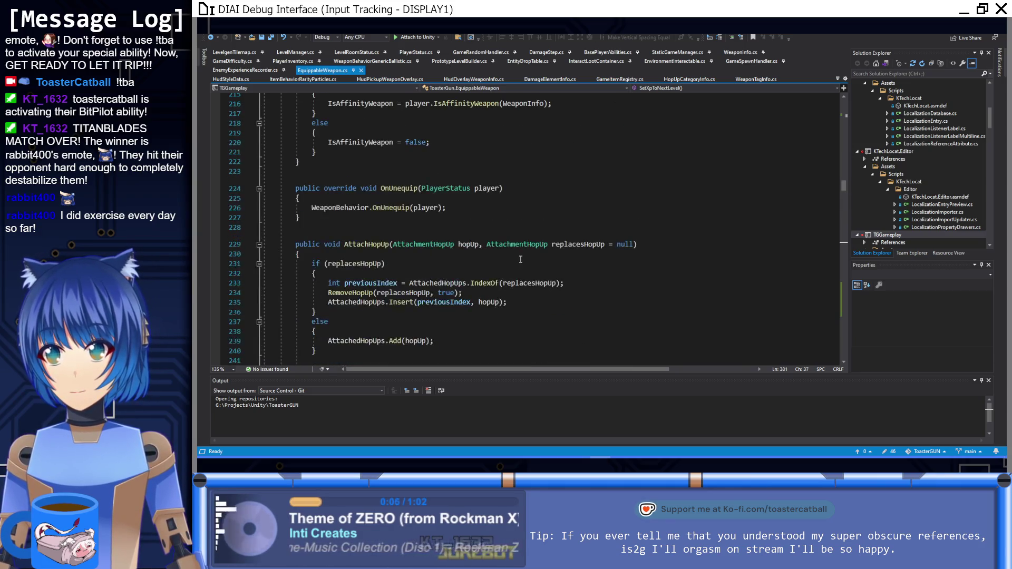
pyautogui.scroll(17, 521, 260)
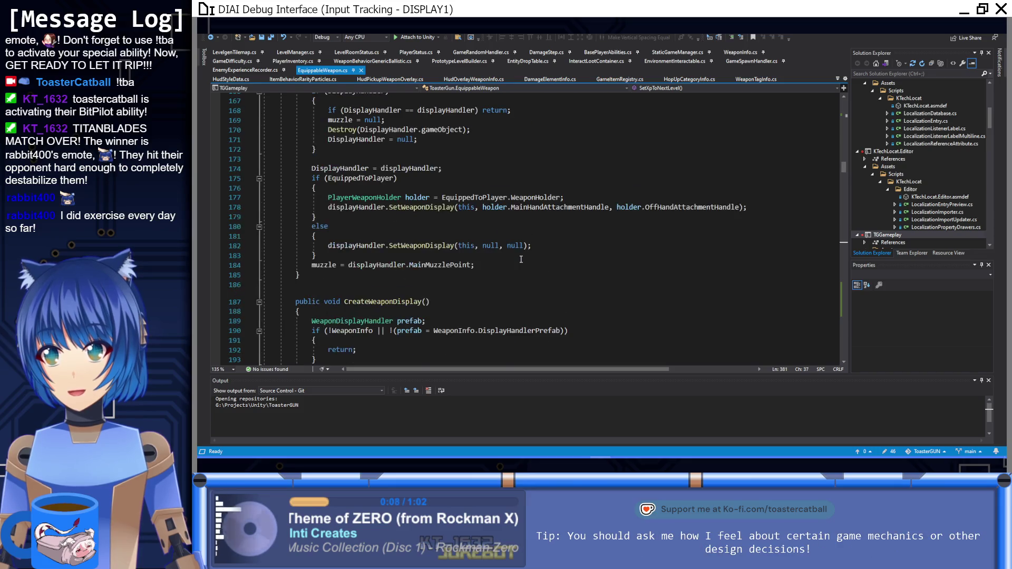
pyautogui.scroll(5, 521, 259)
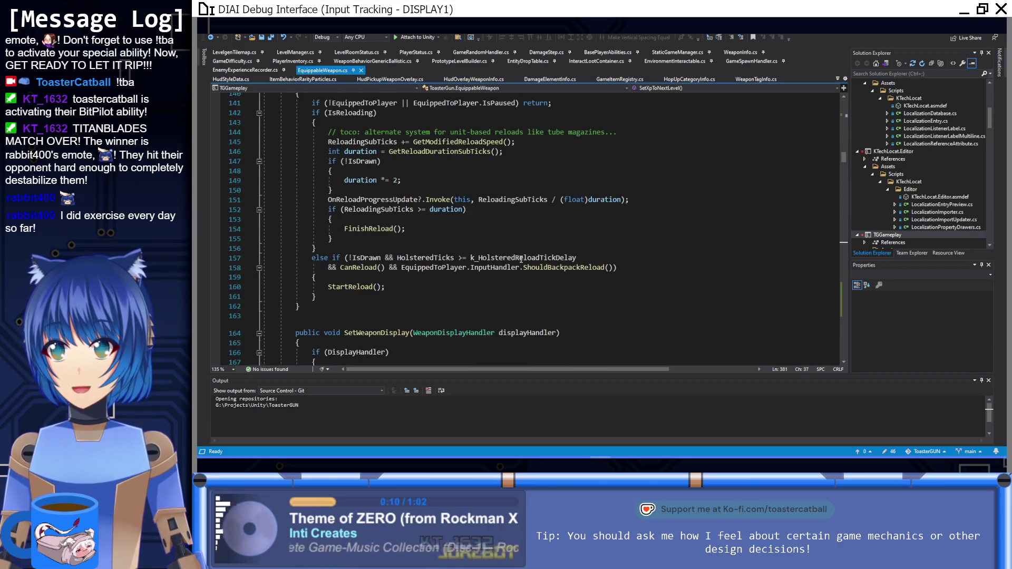
pyautogui.scroll(4, 520, 260)
pyautogui.scroll(-12, 520, 260)
pyautogui.click(520, 265)
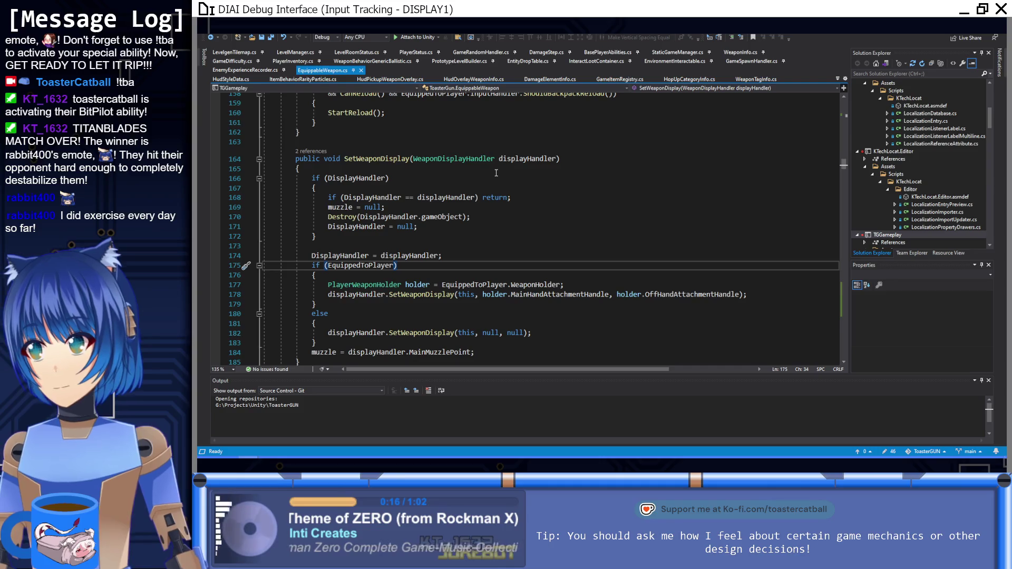
pyautogui.click(519, 197)
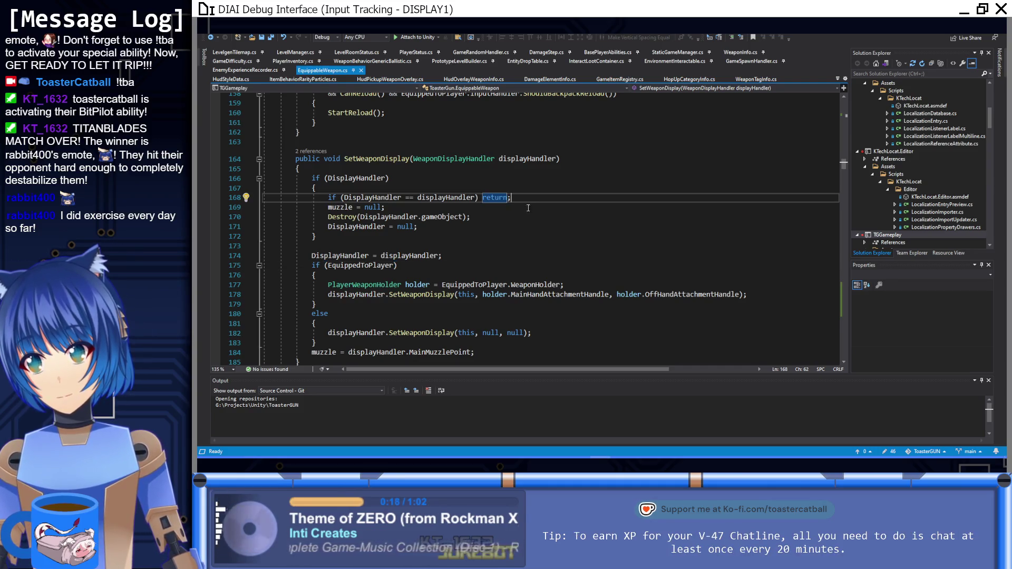
pyautogui.hotkey('alt', 'Tab')
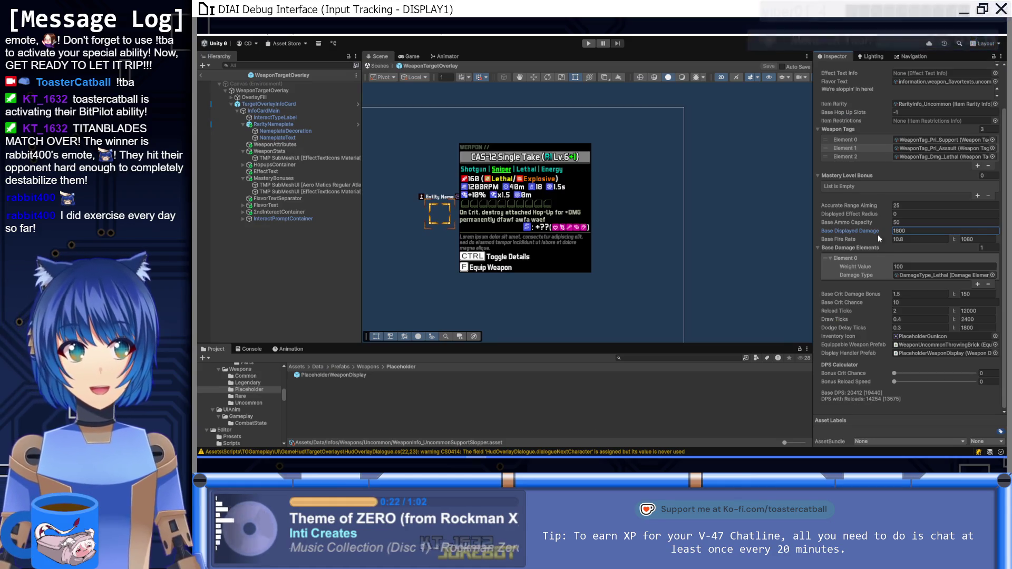
# Bring up Notion's Weapons database entry showing Damage 240, Fire Rate 10.8, Base Crit Chance 10.
pyautogui.scroll(3, 874, 246)
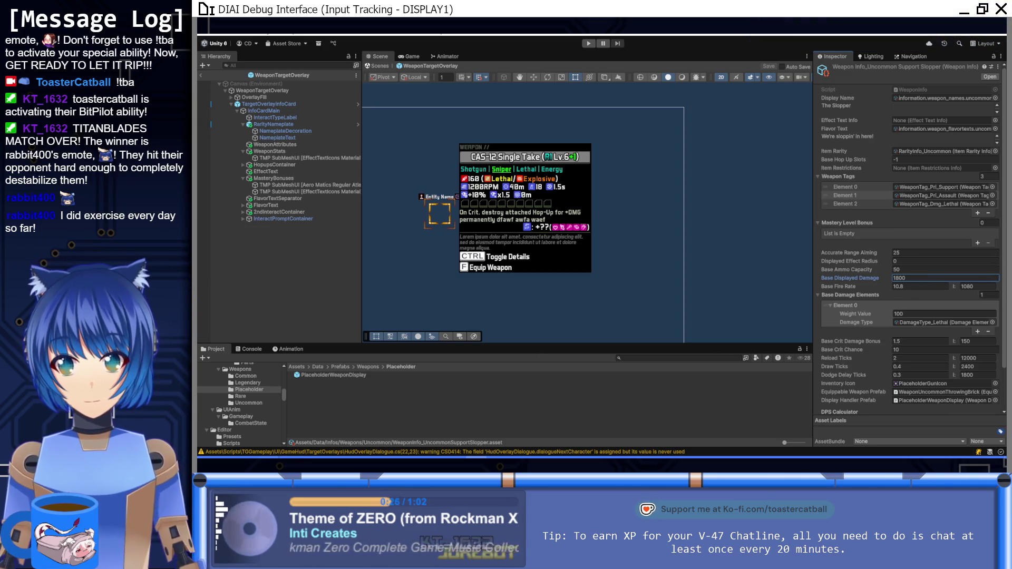
pyautogui.hotkey('alt', 'Tab')
pyautogui.press('Tab')
pyautogui.press('Tab')
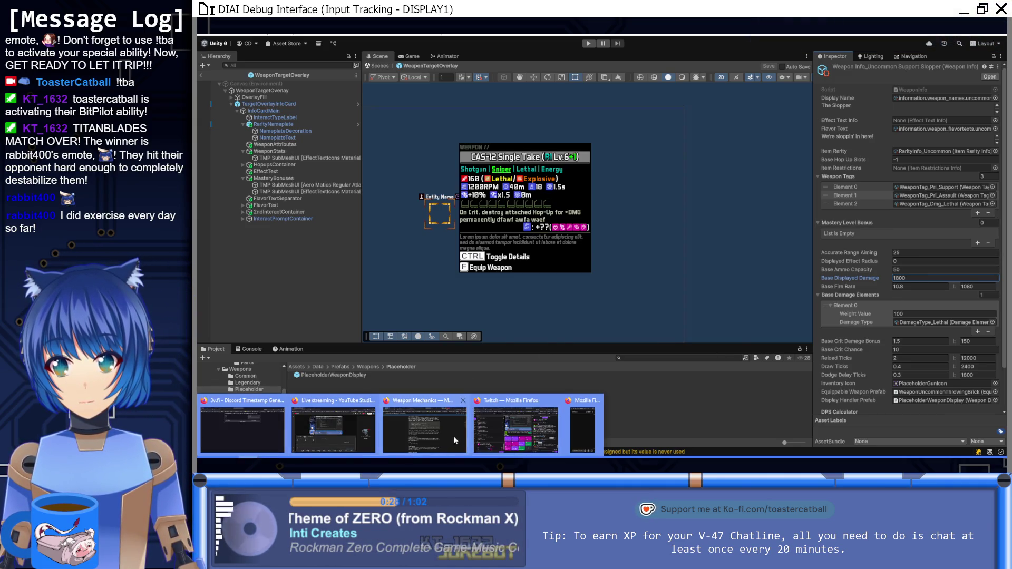
pyautogui.hotkey('alt', 'Left')
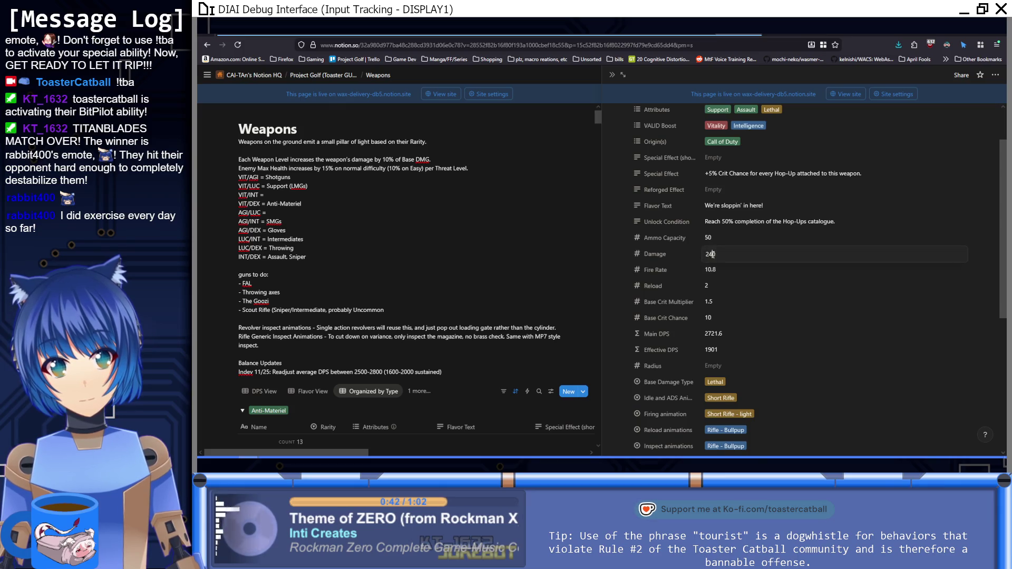
# Change the weapon's Damage to 224 after trying 230 and 220.
pyautogui.press('BackSpace')
pyautogui.write('3')
pyautogui.press('Return')
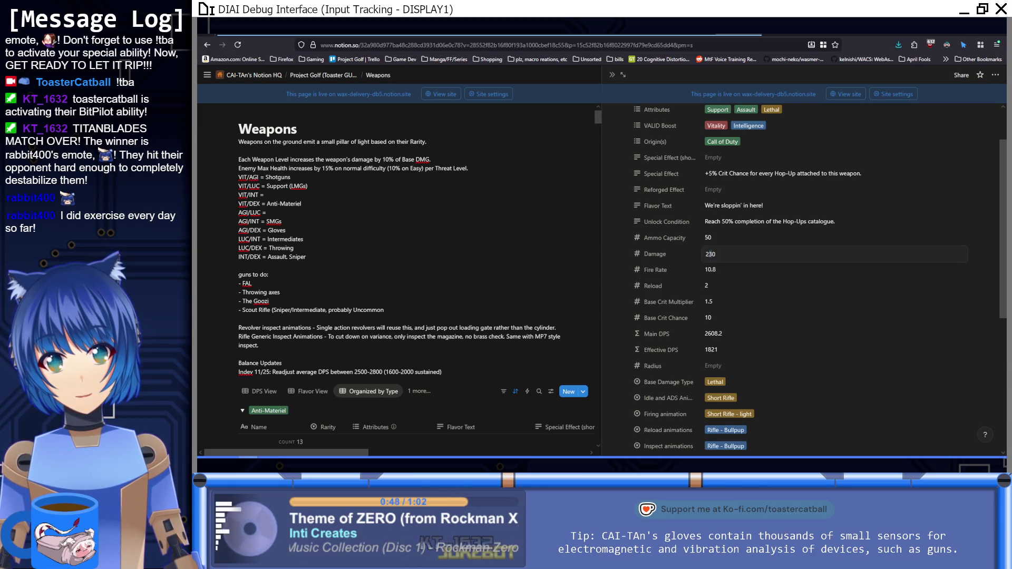
pyautogui.click(710, 254)
pyautogui.press('BackSpace')
pyautogui.write('2')
pyautogui.press('Return')
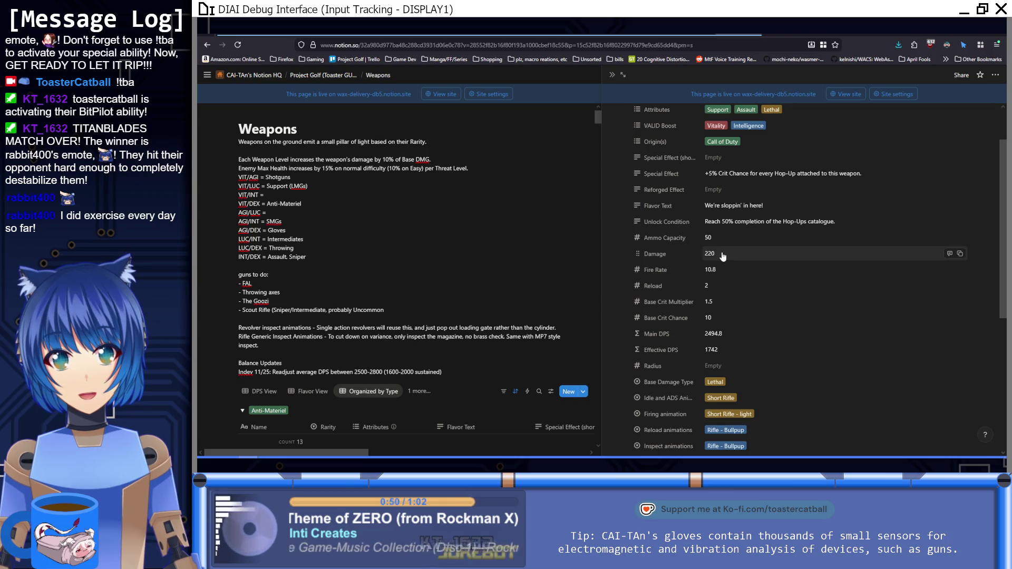
pyautogui.click(720, 255)
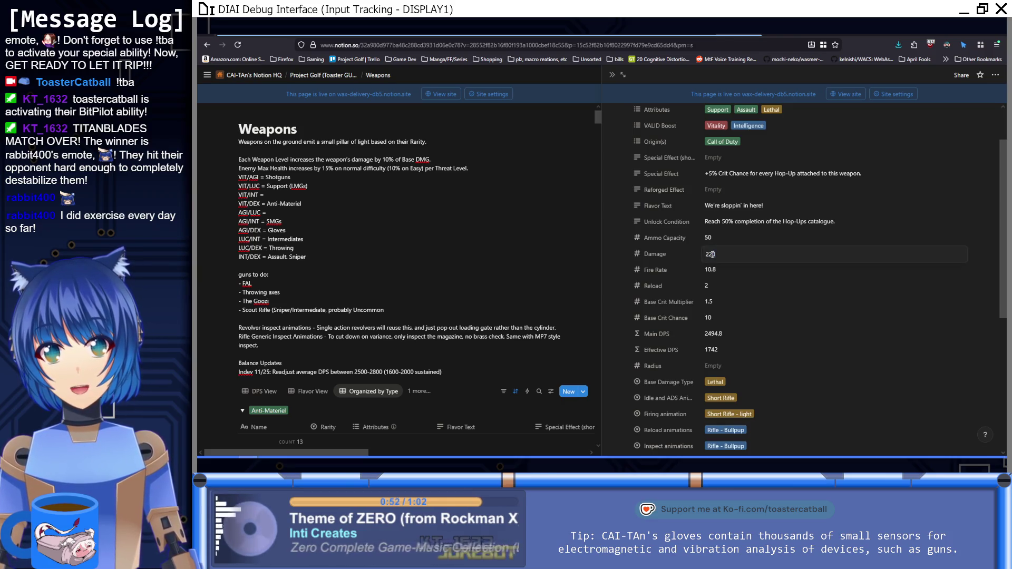
pyautogui.press('BackSpace')
pyautogui.write('4')
pyautogui.press('Return')
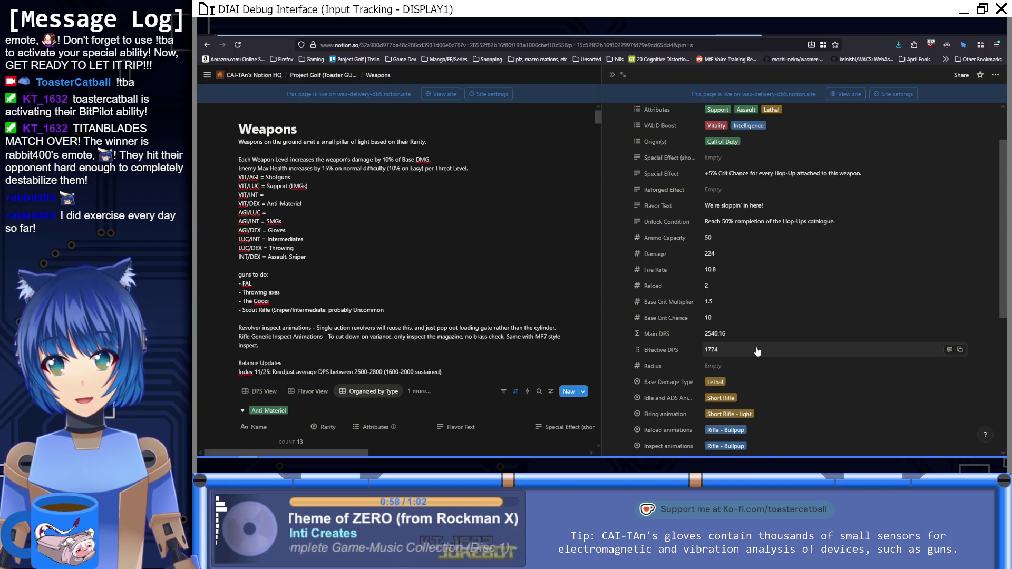
# Set Base Crit Chance to 20 after trying 30, and change the crit note's hop-up count to 2.
pyautogui.click(753, 319)
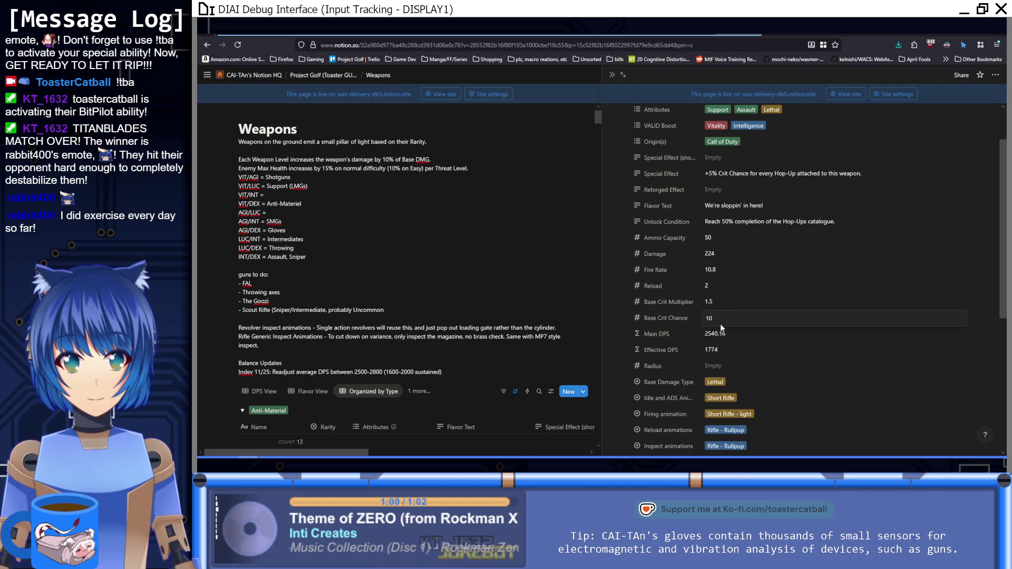
pyautogui.moveTo(718, 322); pyautogui.dragTo(694, 318)
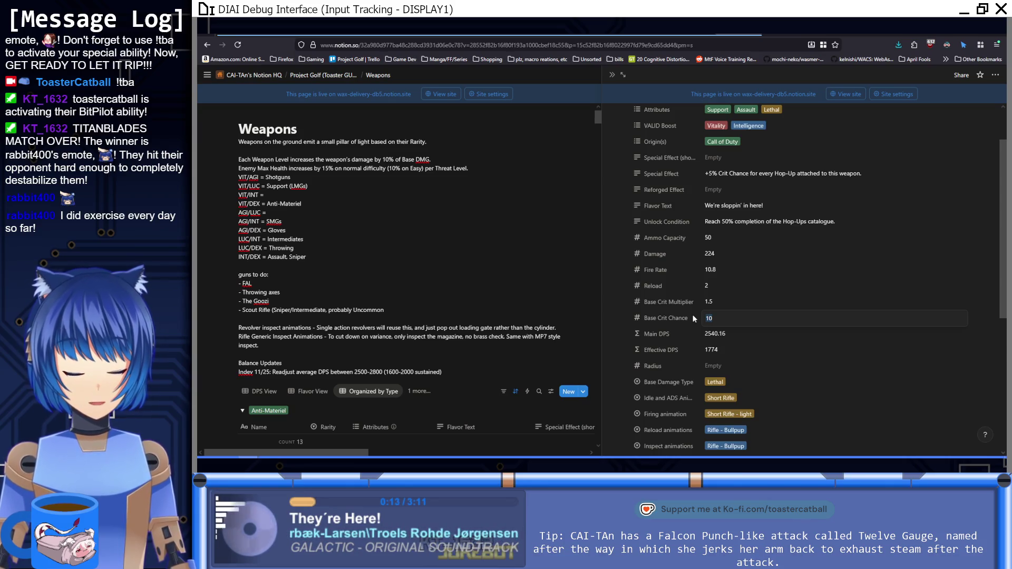
pyautogui.write('30')
pyautogui.press('Return')
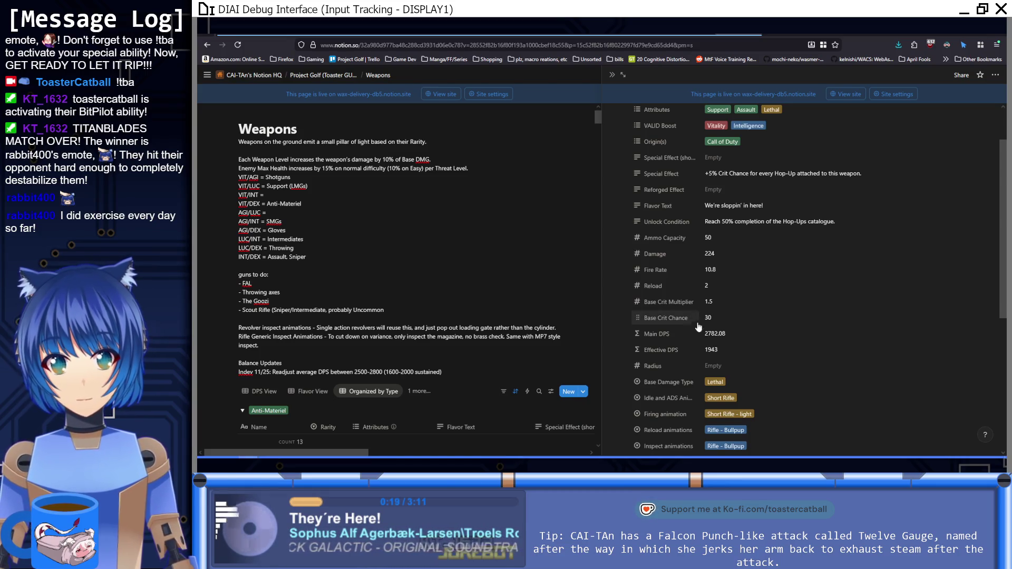
pyautogui.scroll(-3, 873, 403)
pyautogui.doubleClick(812, 394)
pyautogui.write('4')
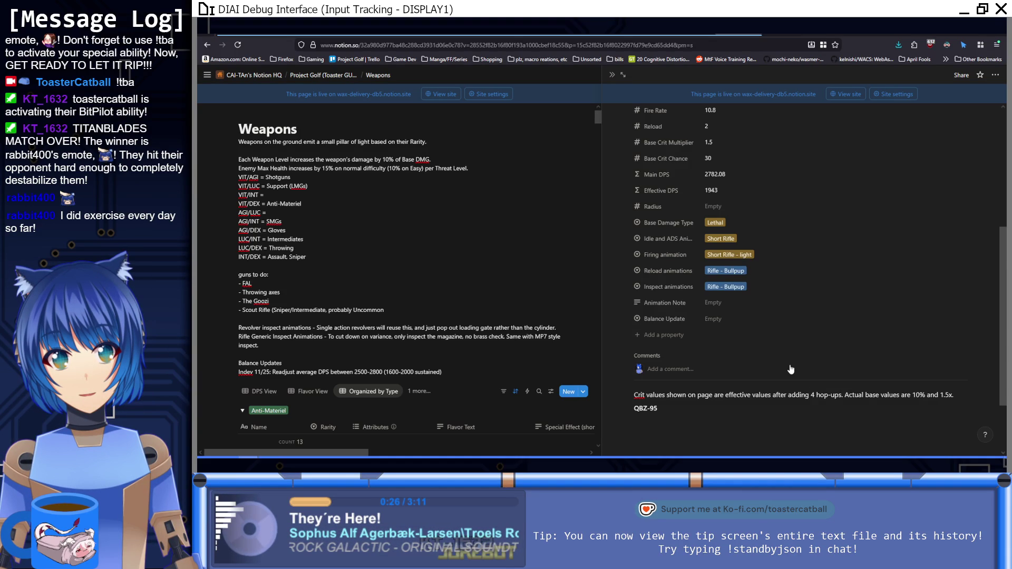
pyautogui.doubleClick(812, 395)
pyautogui.write('2')
pyautogui.doubleClick(708, 159)
pyautogui.write('20')
pyautogui.press('Return')
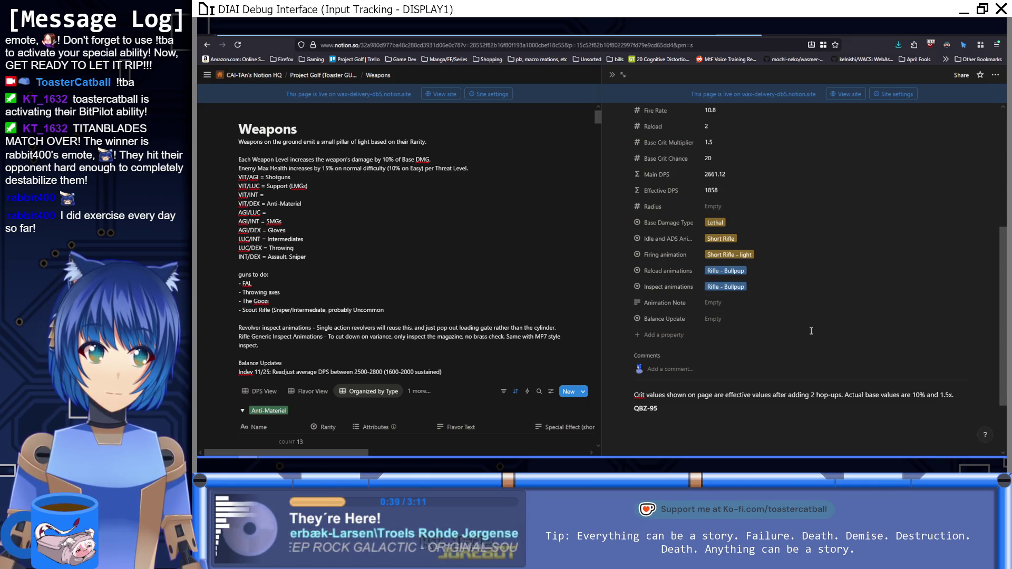
pyautogui.scroll(3, 811, 331)
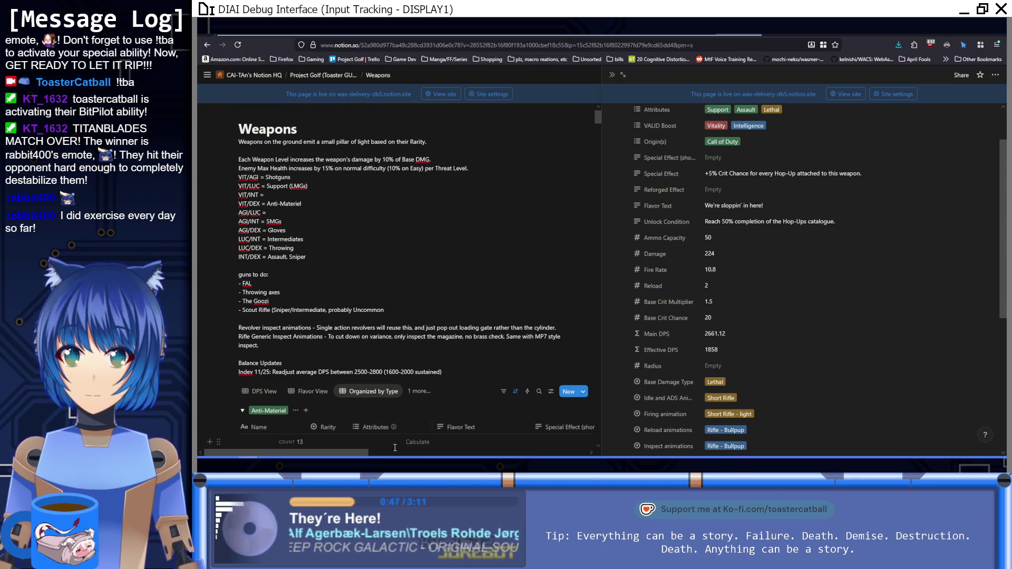
pyautogui.click(456, 427)
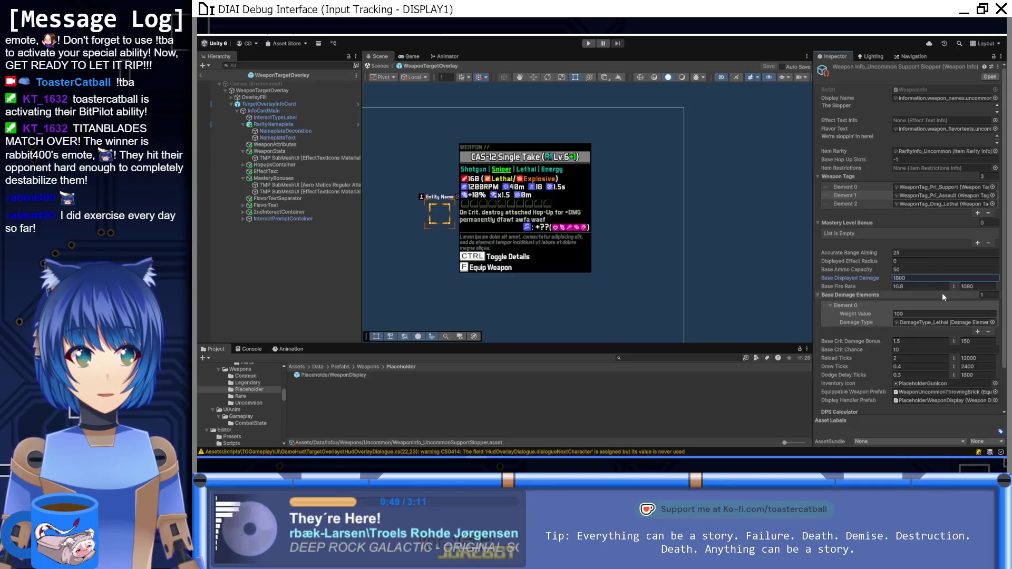
# Set the Slopper asset's Base Displayed Damage to 224, then return to Notion.
pyautogui.doubleClick(925, 276)
pyautogui.write('22')
pyautogui.press('BackSpace')
pyautogui.write('4')
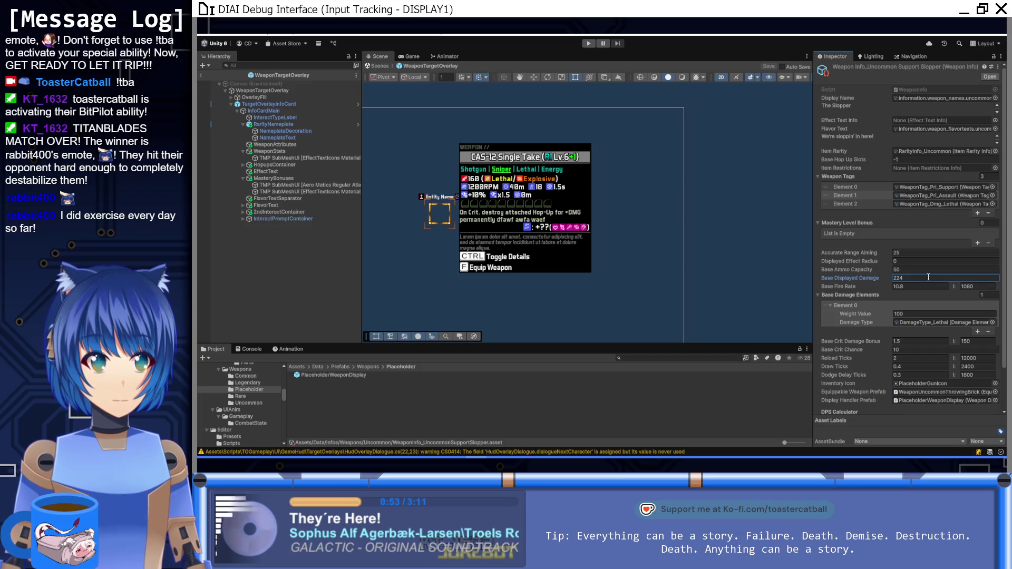
pyautogui.scroll(-3, 871, 275)
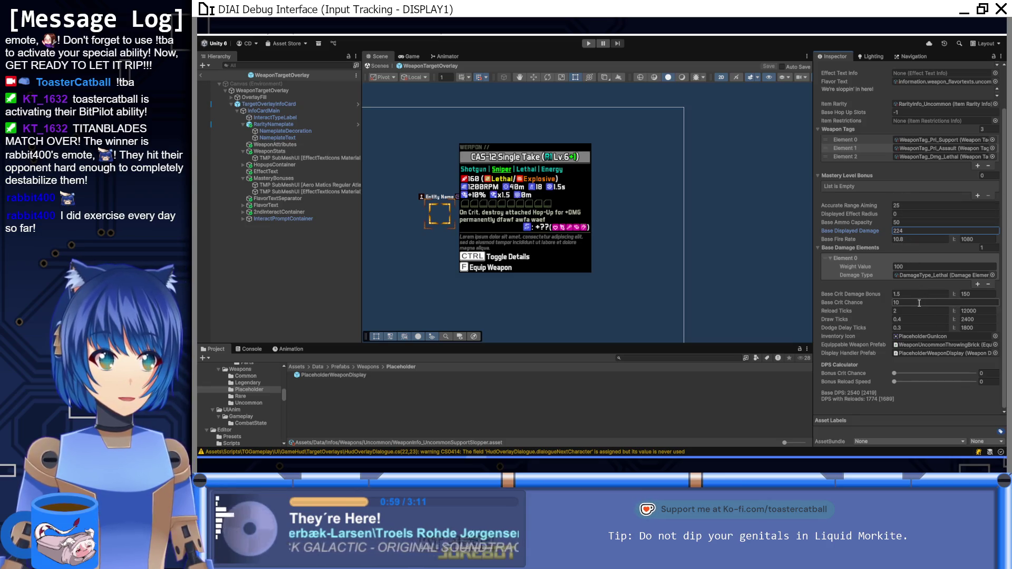
pyautogui.click(333, 440)
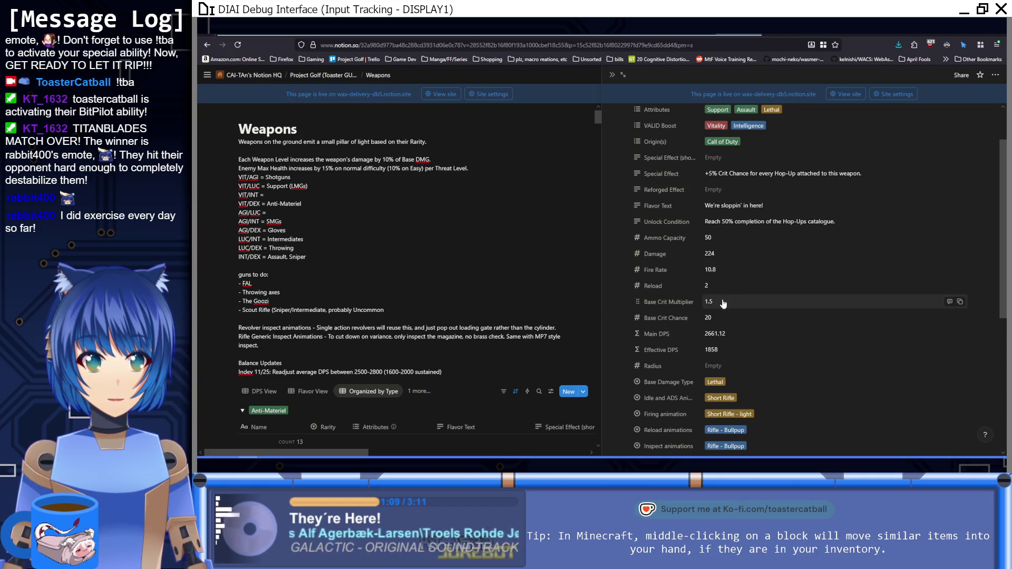
# Try Base Crit Chance 10 in Notion, restore it to 20, and return to Unity.
pyautogui.click(718, 320)
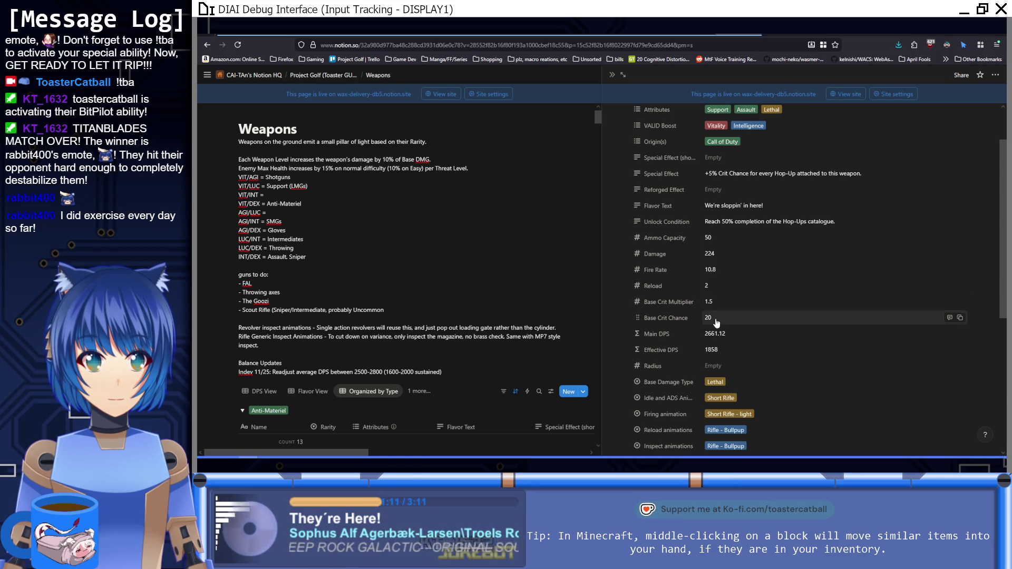
pyautogui.press('BackSpace')
pyautogui.press('BackSpace')
pyautogui.write('10')
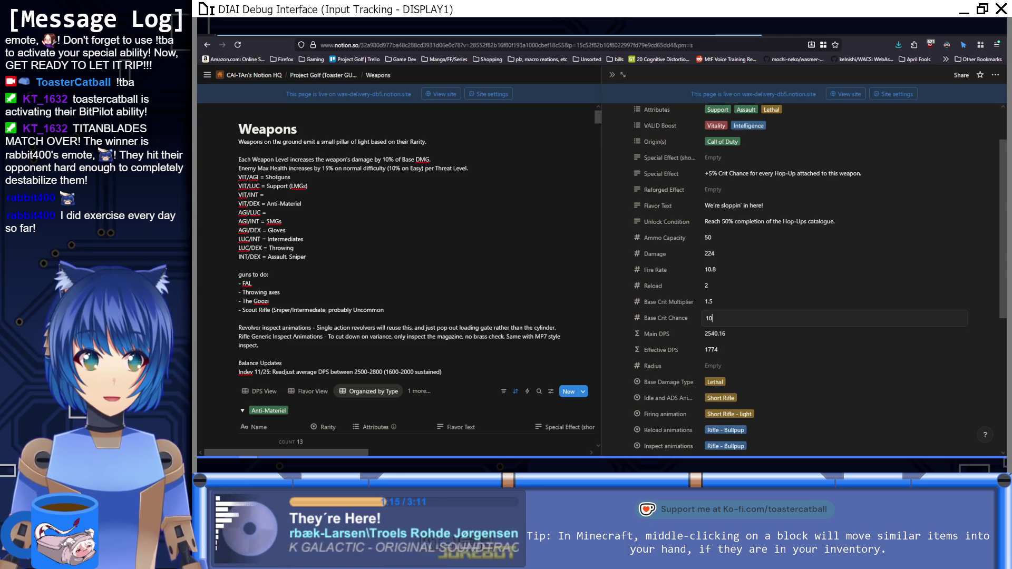
pyautogui.press('BackSpace')
pyautogui.press('BackSpace')
pyautogui.write('20')
pyautogui.click(679, 320)
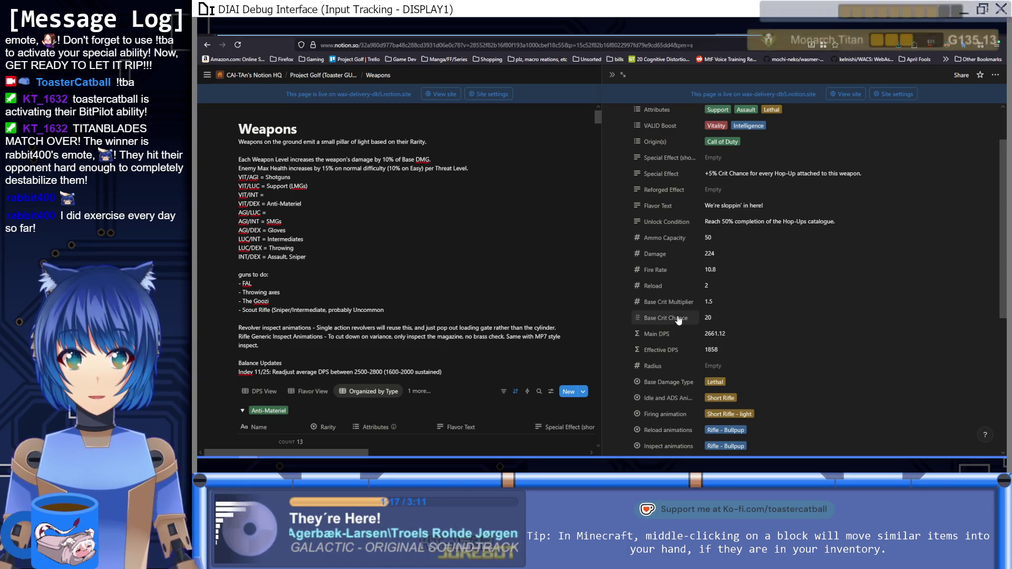
pyautogui.hotkey('alt', 'Tab')
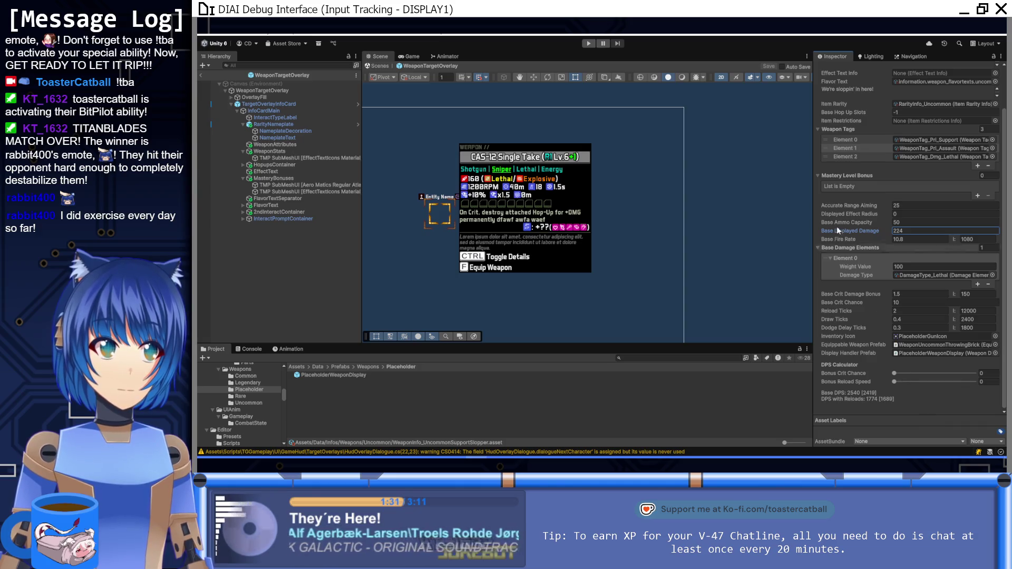
# Scroll the Slopper asset's Inspector back to the top.
pyautogui.scroll(3, 833, 232)
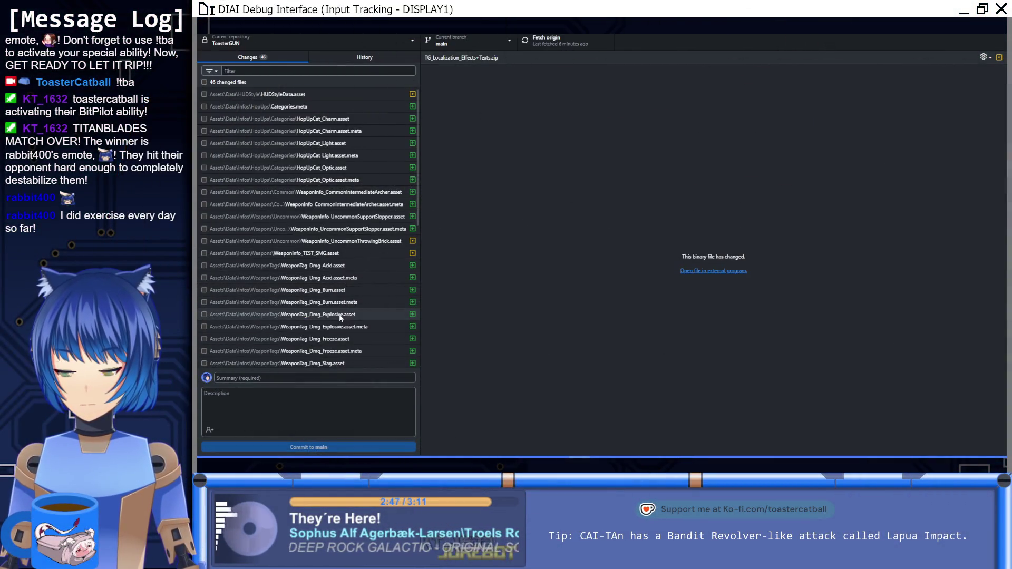
# Check the two localization zips and two .ktlocalization files, with summary 'update localization'.
pyautogui.scroll(-5, 332, 285)
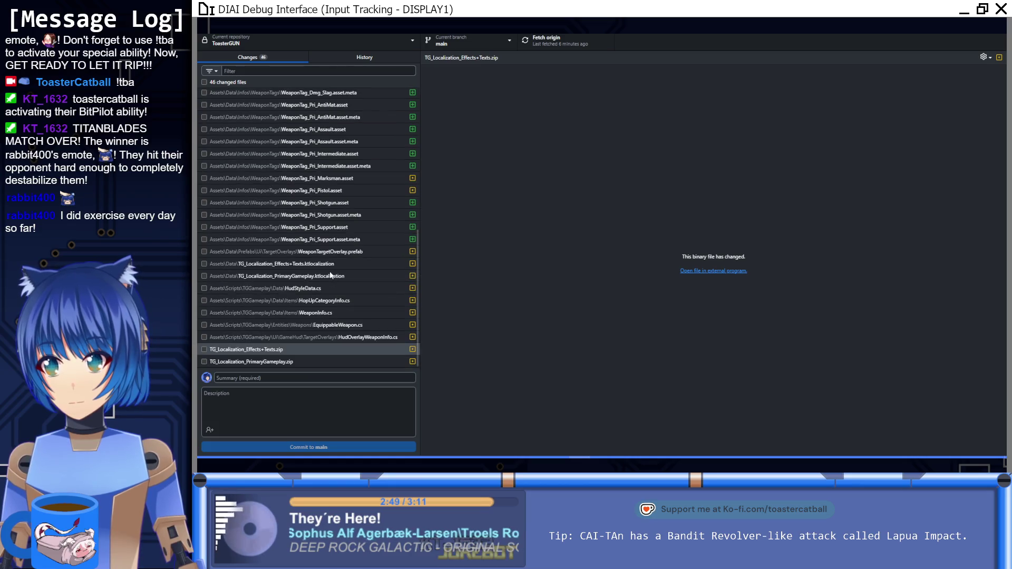
pyautogui.keyDown('shift'); pyautogui.click(283, 364); pyautogui.keyUp('shift')
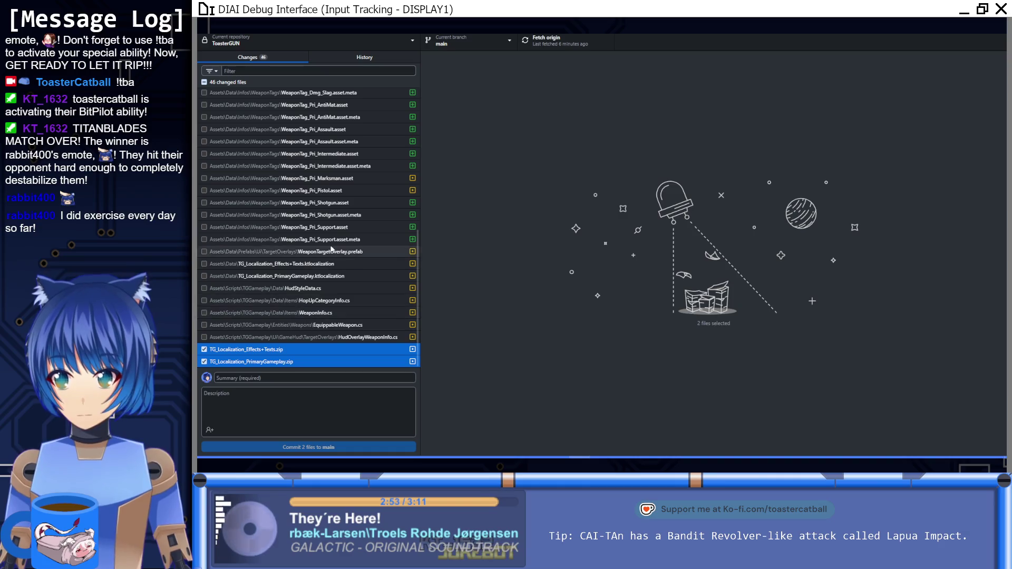
pyautogui.click(235, 264)
pyautogui.keyDown('shift'); pyautogui.click(232, 275); pyautogui.keyUp('shift')
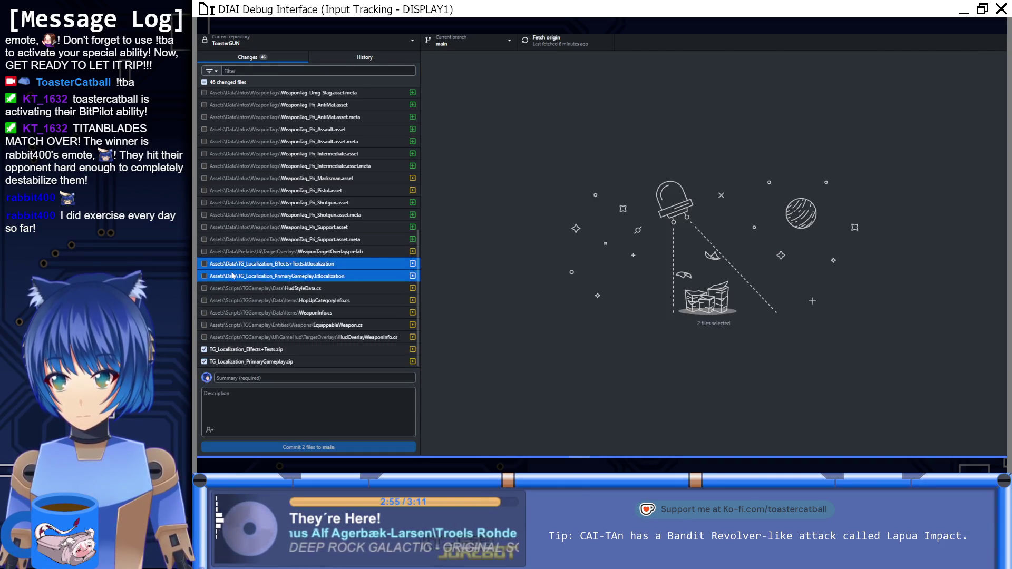
pyautogui.press('space')
pyautogui.click(251, 378)
pyautogui.write('update localization')
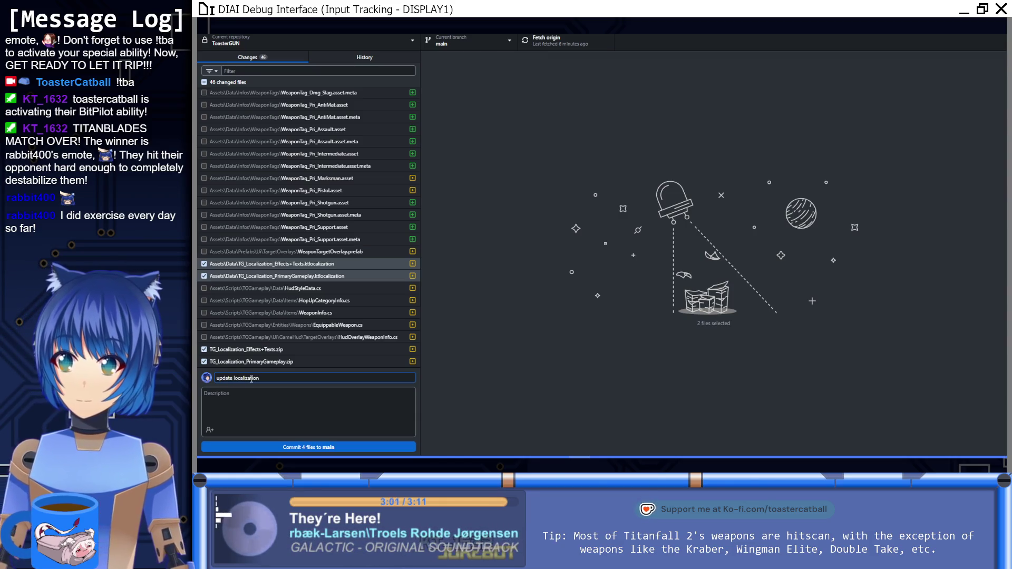
# Review the Effects+Texts and PrimaryGameplay localization diffs, then commit the 4 files to main.
pyautogui.click(315, 264)
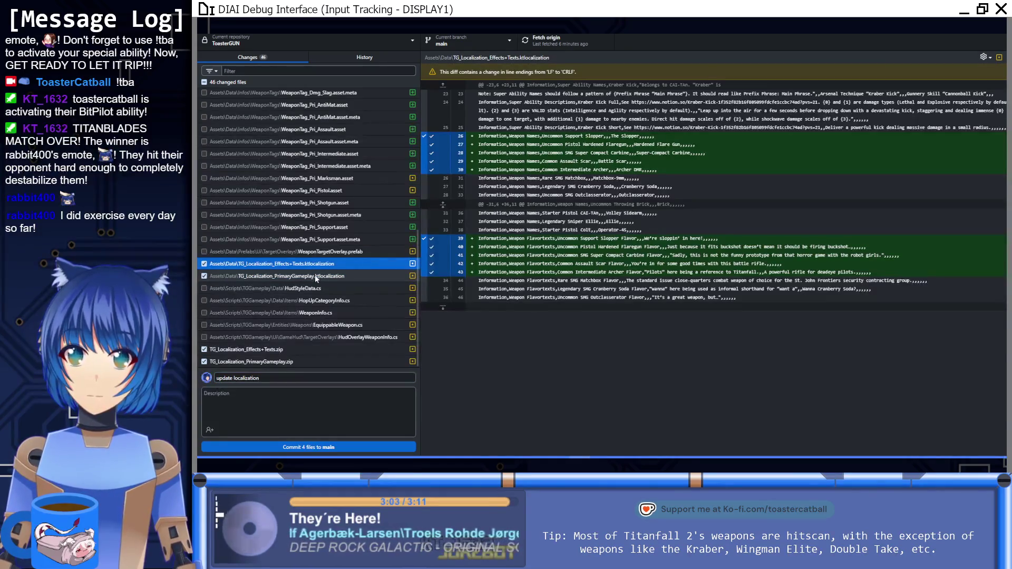
pyautogui.click(316, 278)
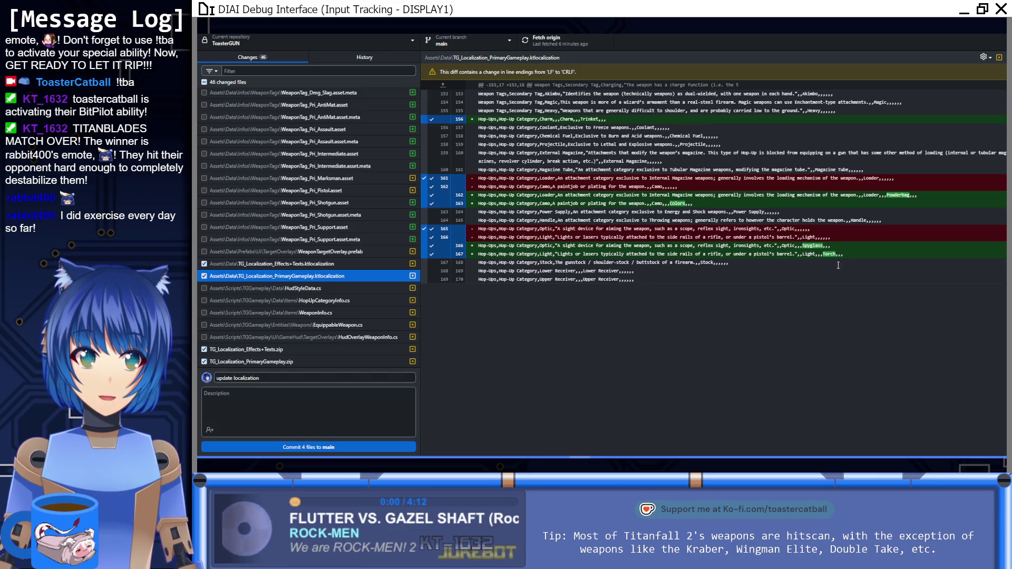
pyautogui.click(789, 246)
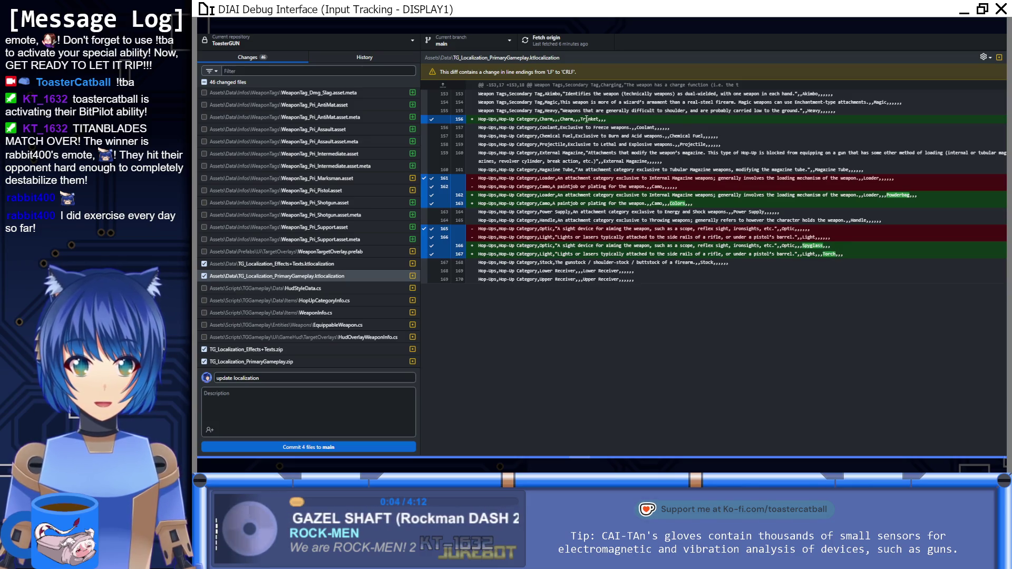
pyautogui.click(328, 447)
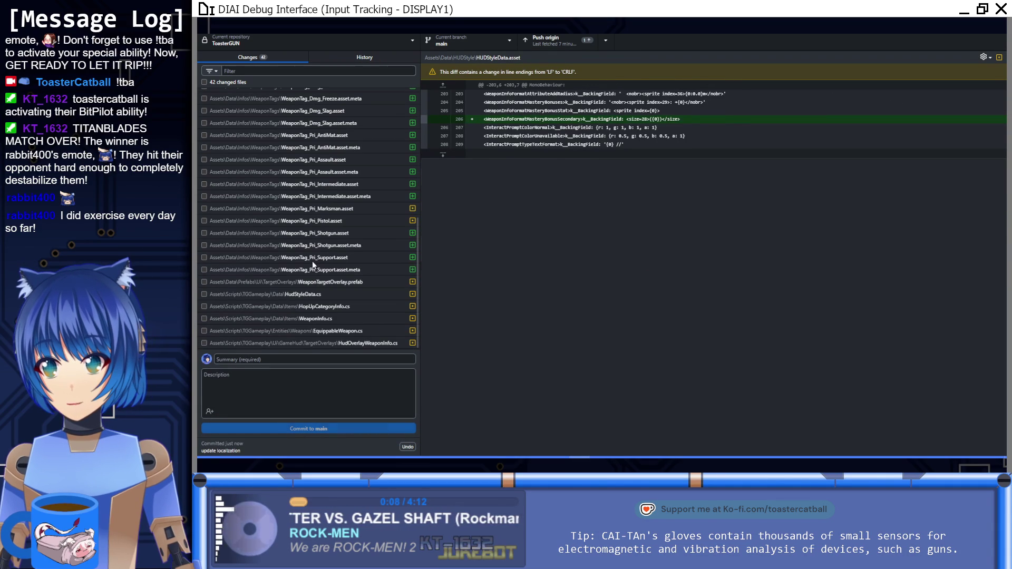
# Review the HudStyleData.cs and HopUpCategoryInfo.cs diffs, check the five scripts, and enter summary 'kinda meandering'.
pyautogui.click(317, 294)
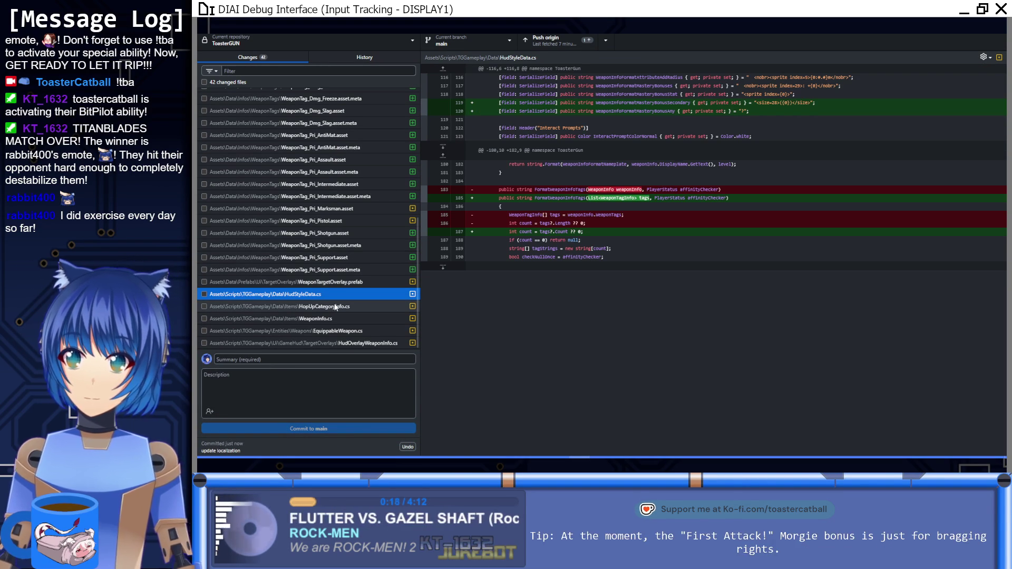
pyautogui.click(329, 308)
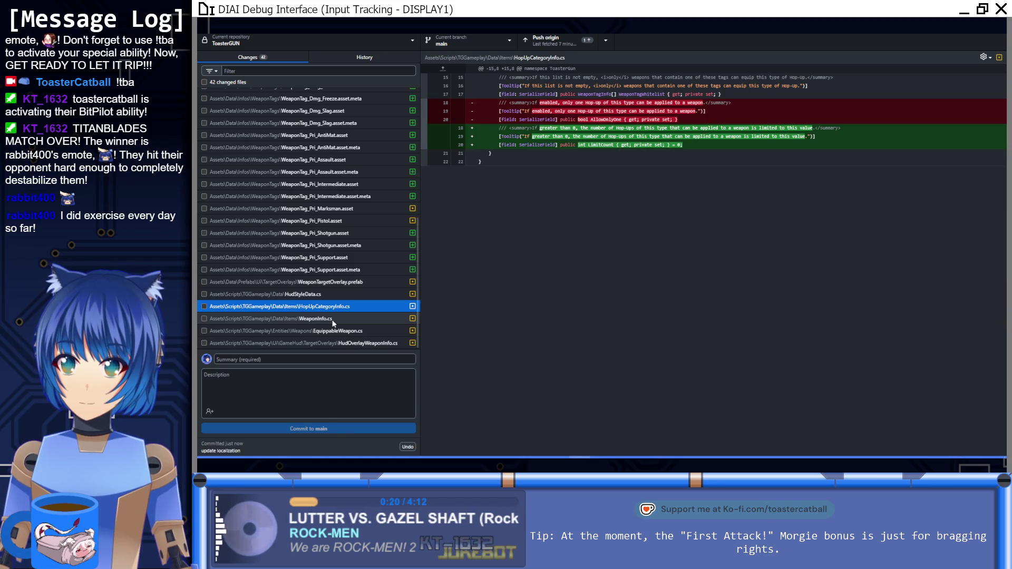
pyautogui.click(334, 295)
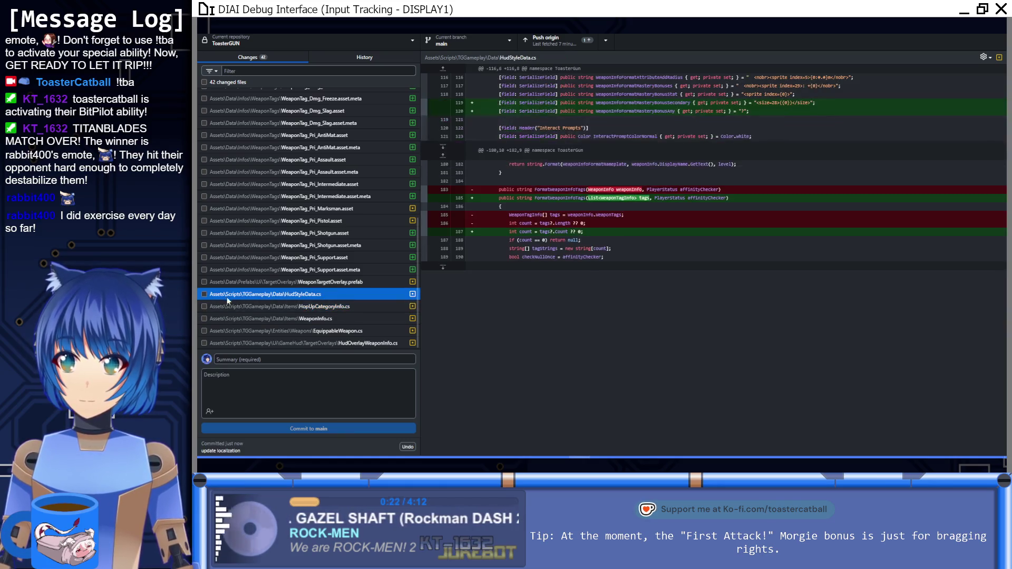
pyautogui.keyDown('shift'); pyautogui.click(338, 341); pyautogui.keyUp('shift')
pyautogui.press('space')
pyautogui.click(280, 358)
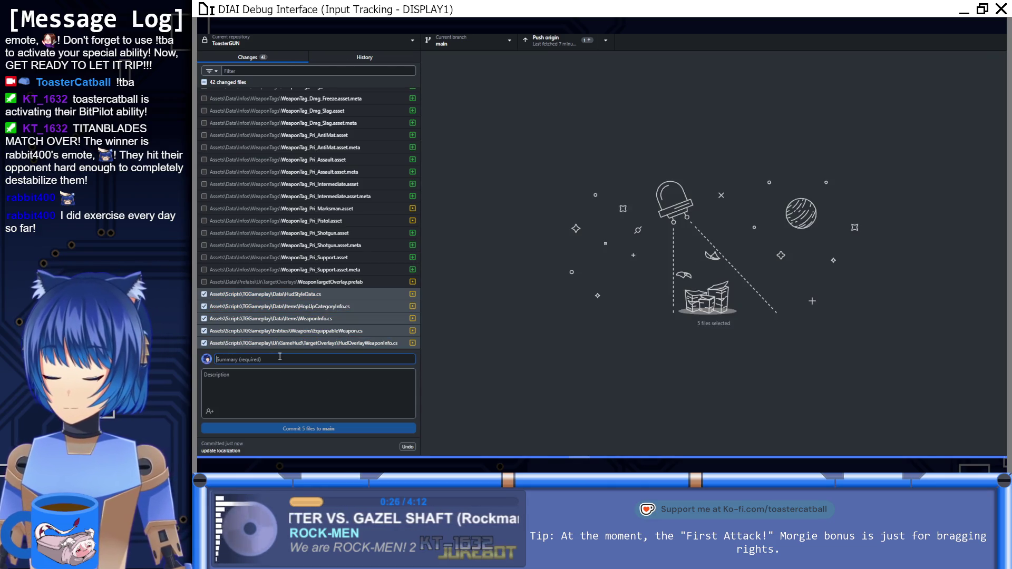
pyautogui.write('kinda meandering')
pyautogui.press('Tab')
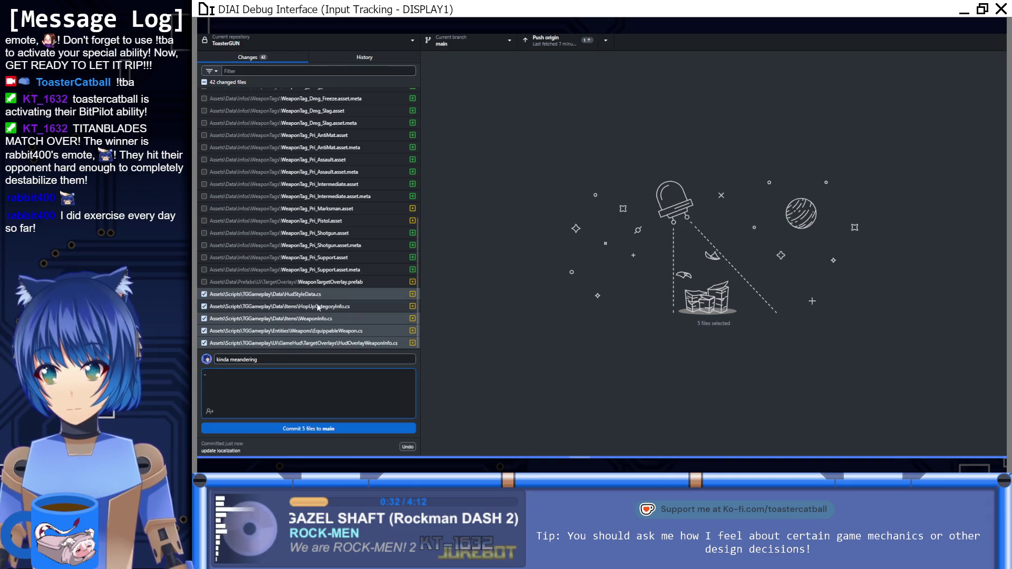
# Write the description bullet about changing mastery bonuses and displaying them on the overlay to match the new mechanics.
pyautogui.click(316, 295)
pyautogui.click(329, 391)
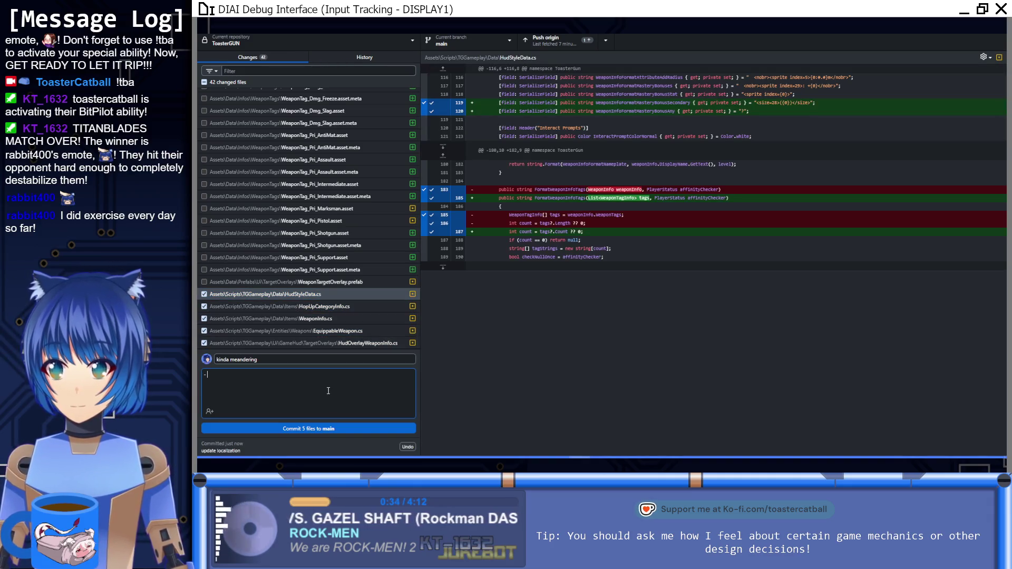
pyautogui.write('changed how')
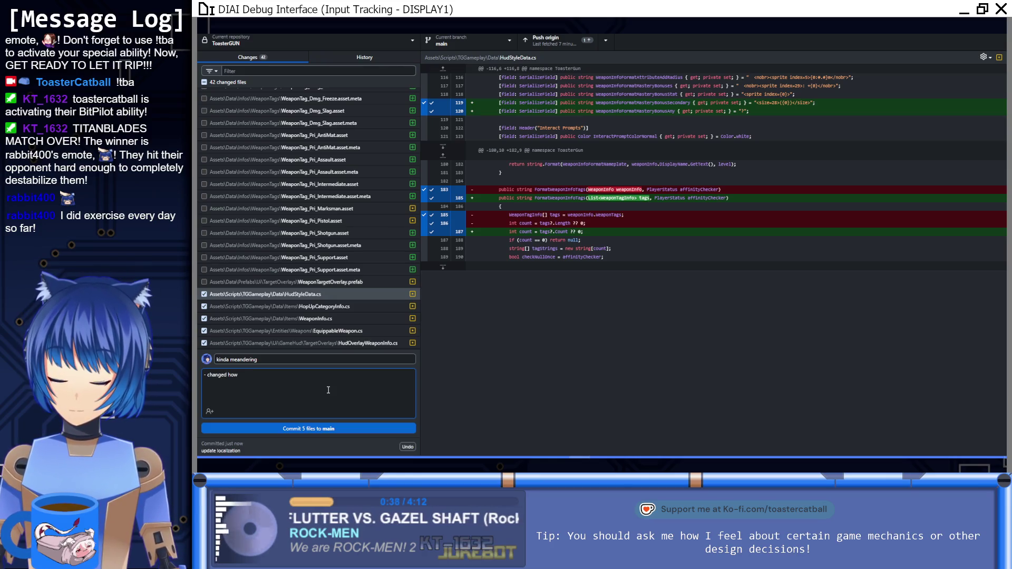
pyautogui.press('BackSpace')
pyautogui.press('BackSpace')
pyautogui.write('ry bonmu')
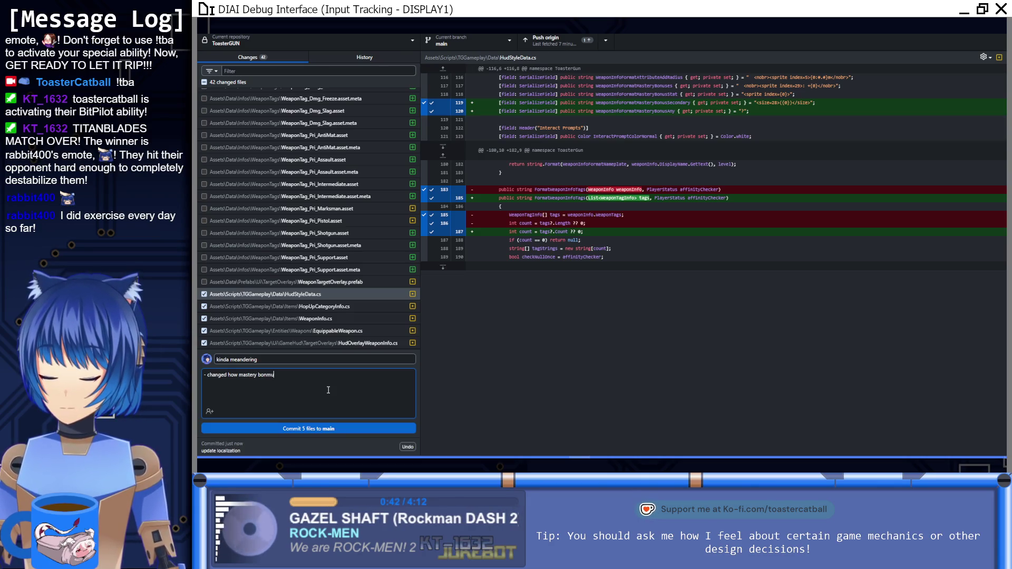
pyautogui.press('BackSpace')
pyautogui.write('uses work, and changed how th')
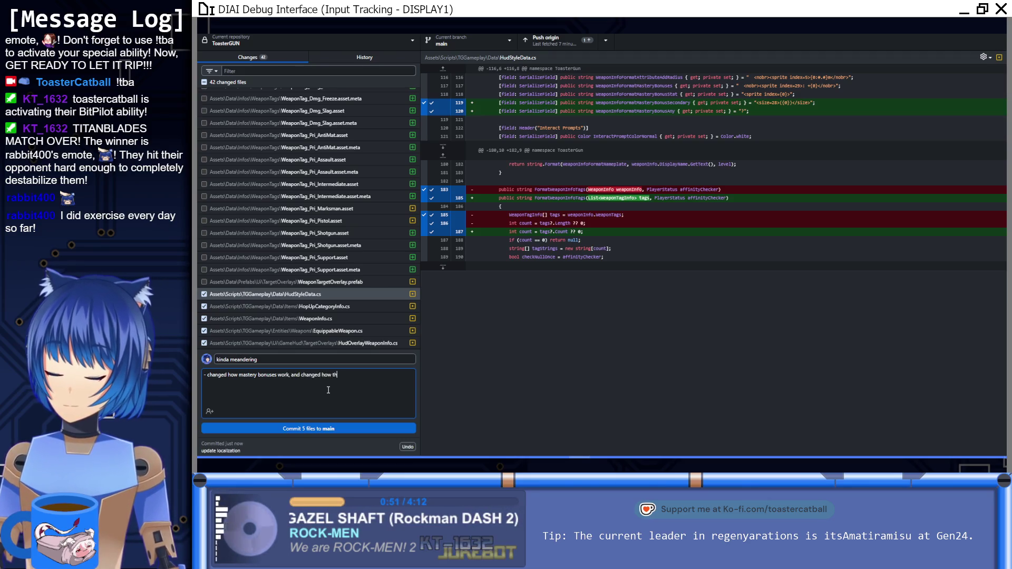
pyautogui.write('ey displ')
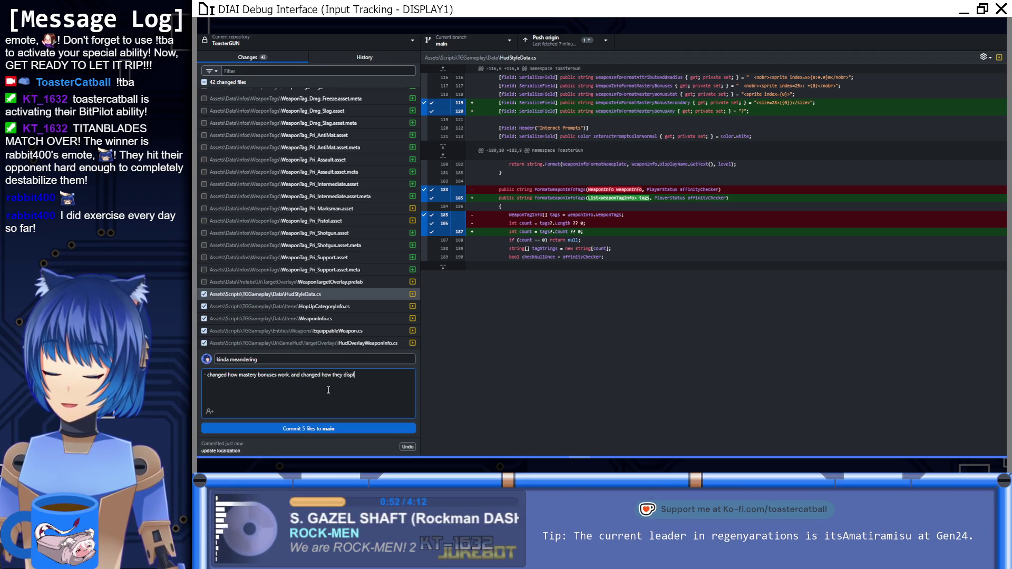
pyautogui.write('ay on the overlay to')
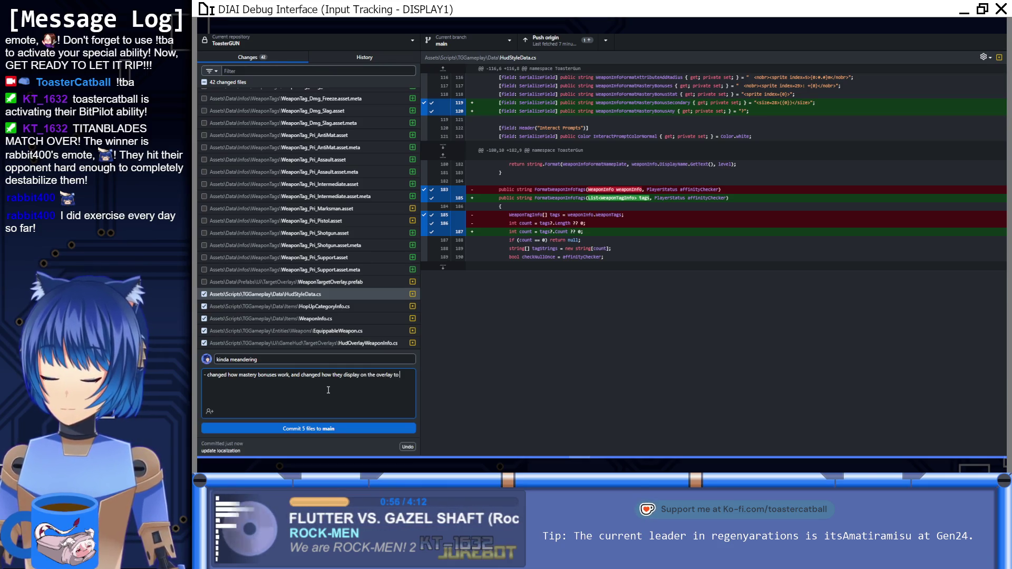
pyautogui.write(' match the new mechanics')
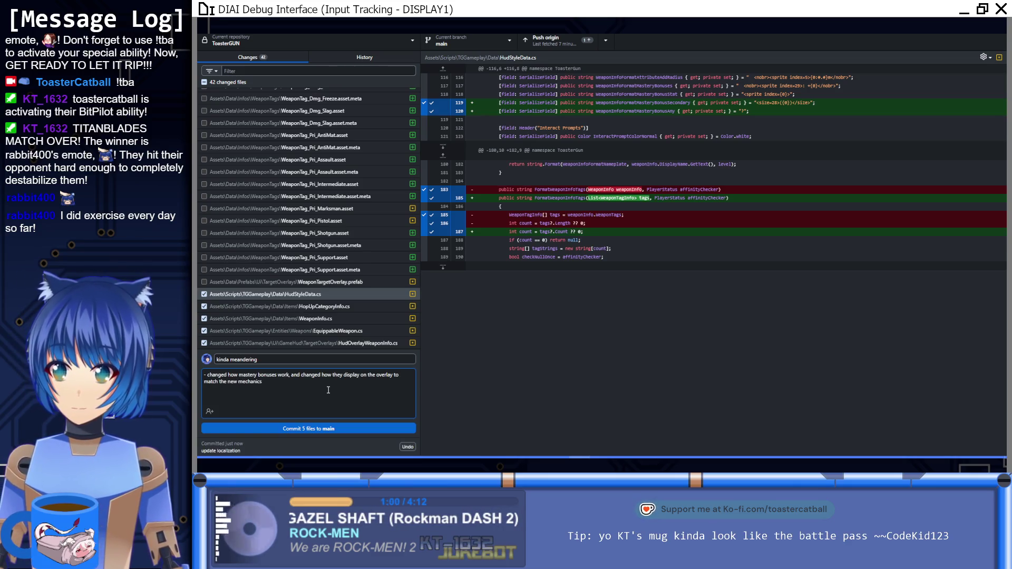
# Review HopUpCategoryInfo.cs and add the bullet '- changed hop-up limit to an integer'.
pyautogui.click(352, 306)
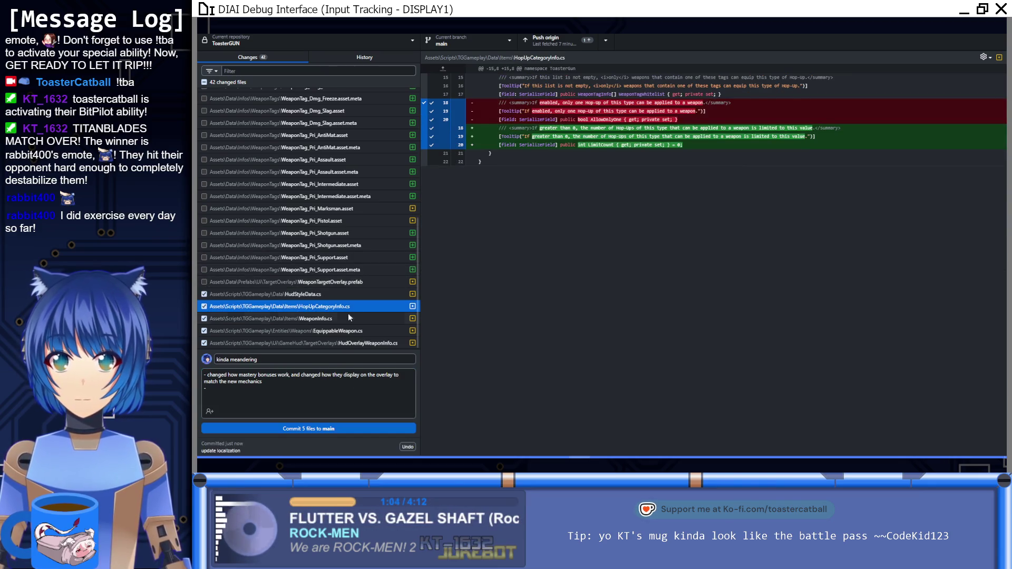
pyautogui.click(301, 400)
pyautogui.write('changed')
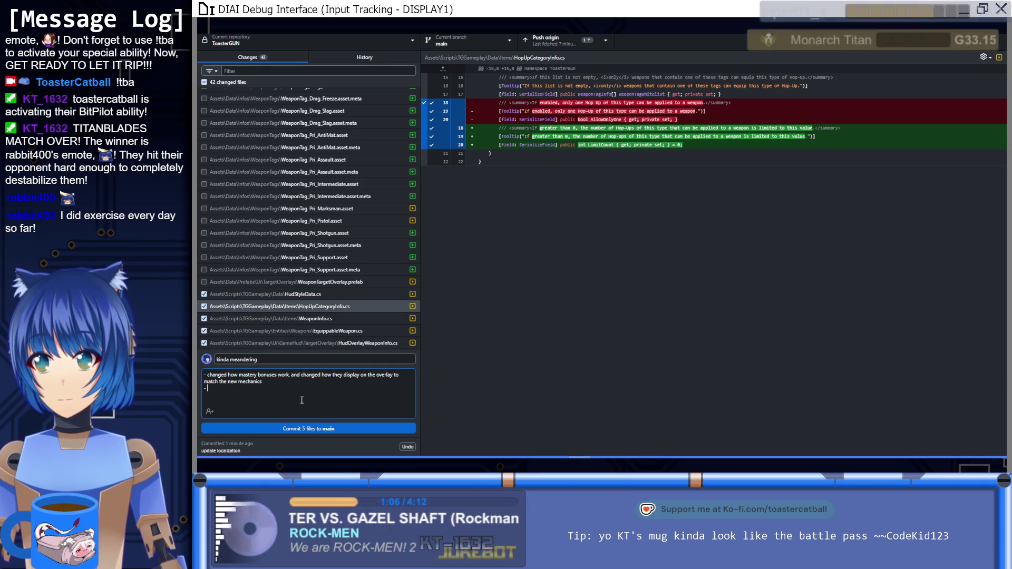
pyautogui.write(' hop-')
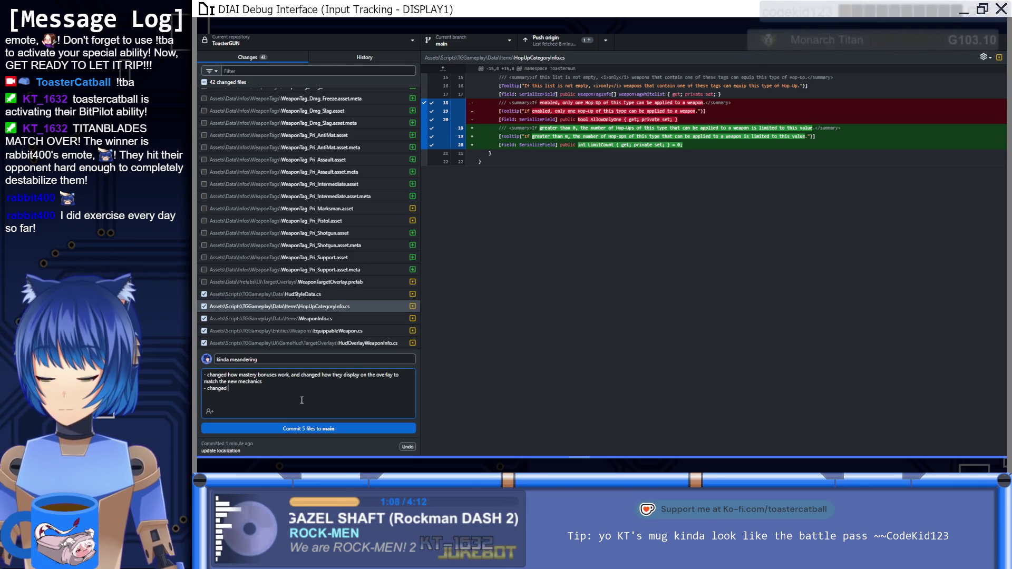
pyautogui.write('up limite')
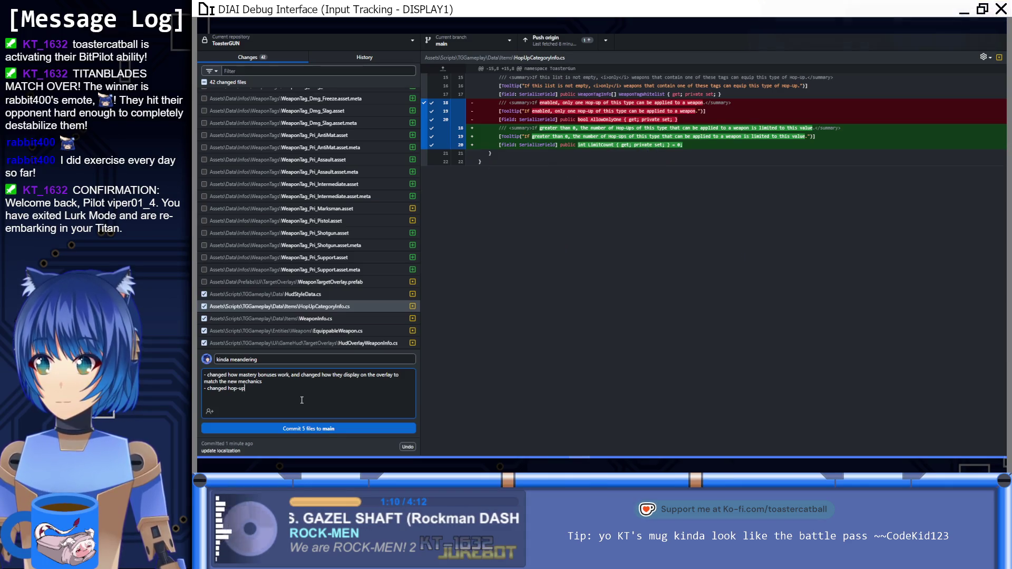
pyautogui.press('BackSpace')
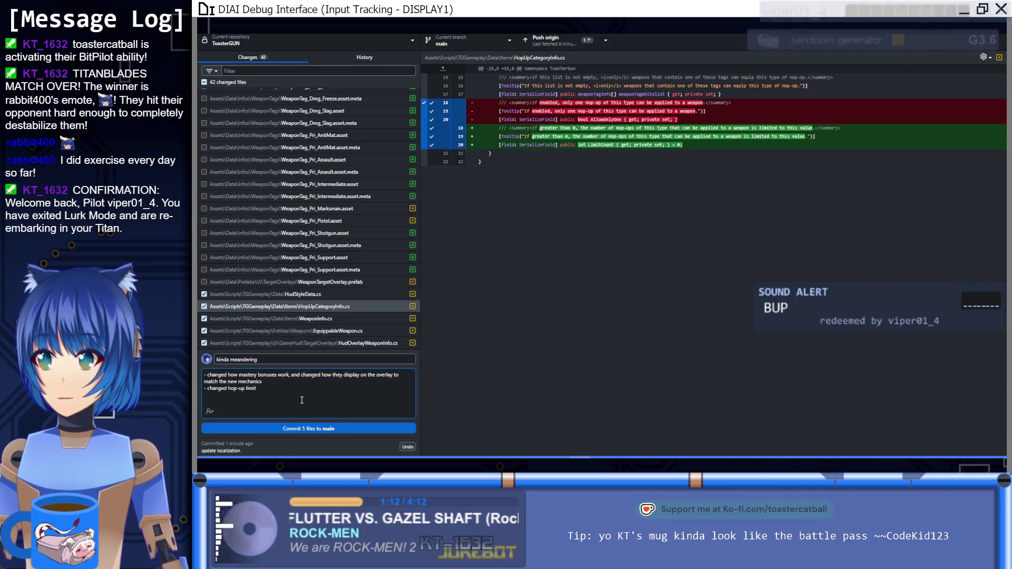
pyautogui.write('s')
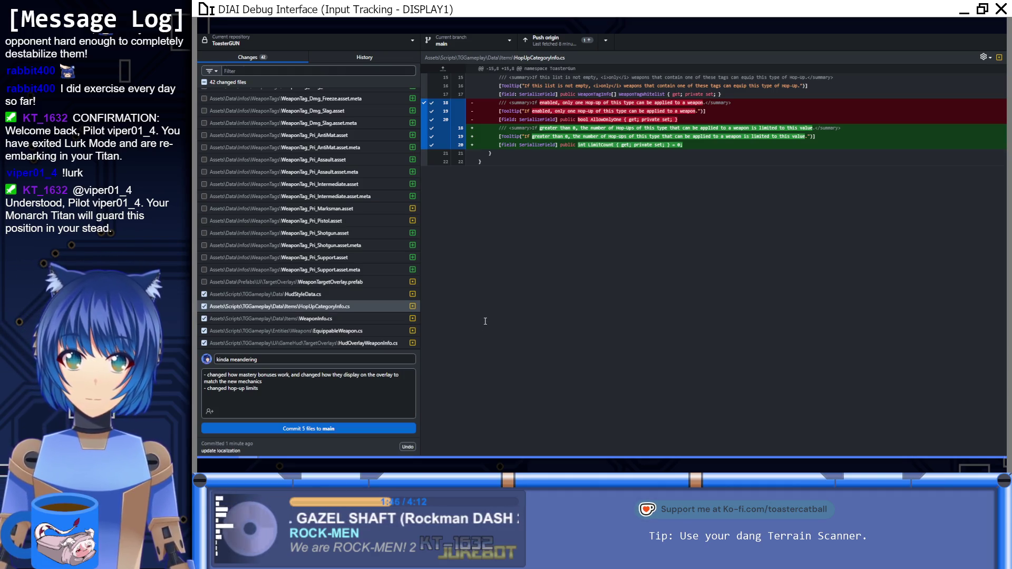
pyautogui.click(301, 393)
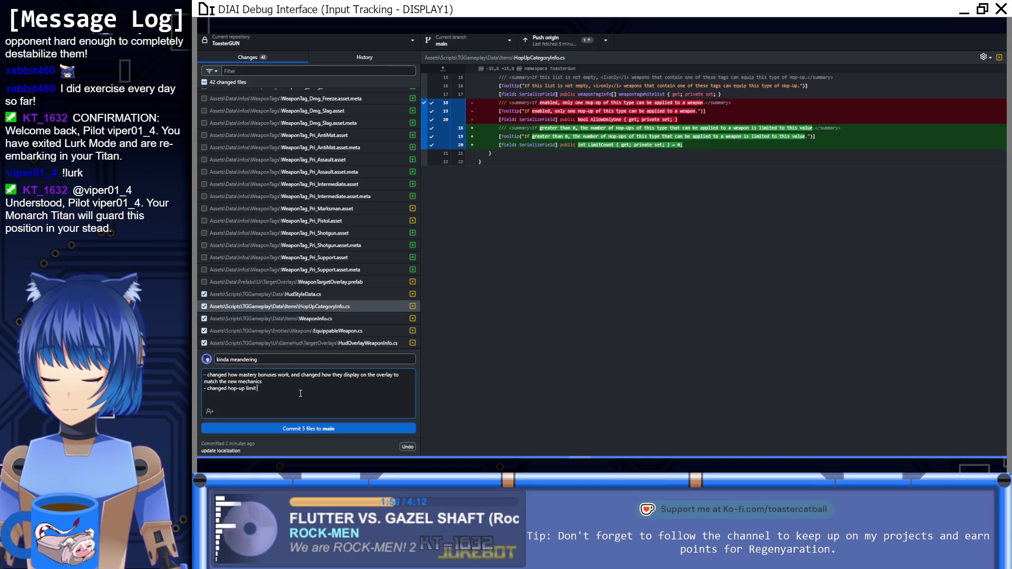
pyautogui.write('to aninteger')
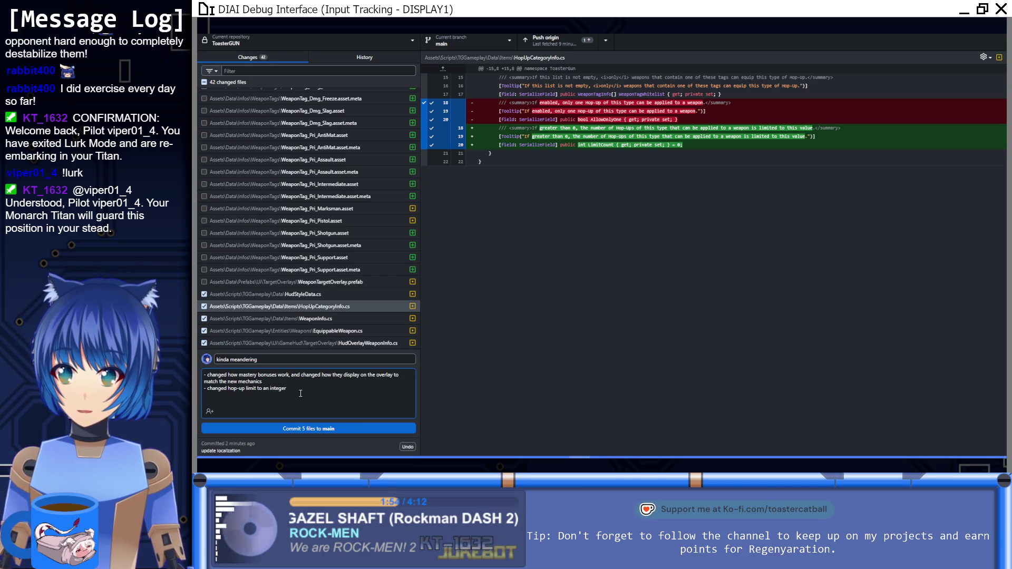
# Review WeaponInfo.cs, begin another 'changed' bullet, then show Unity's compiler warnings and errors.
pyautogui.click(309, 319)
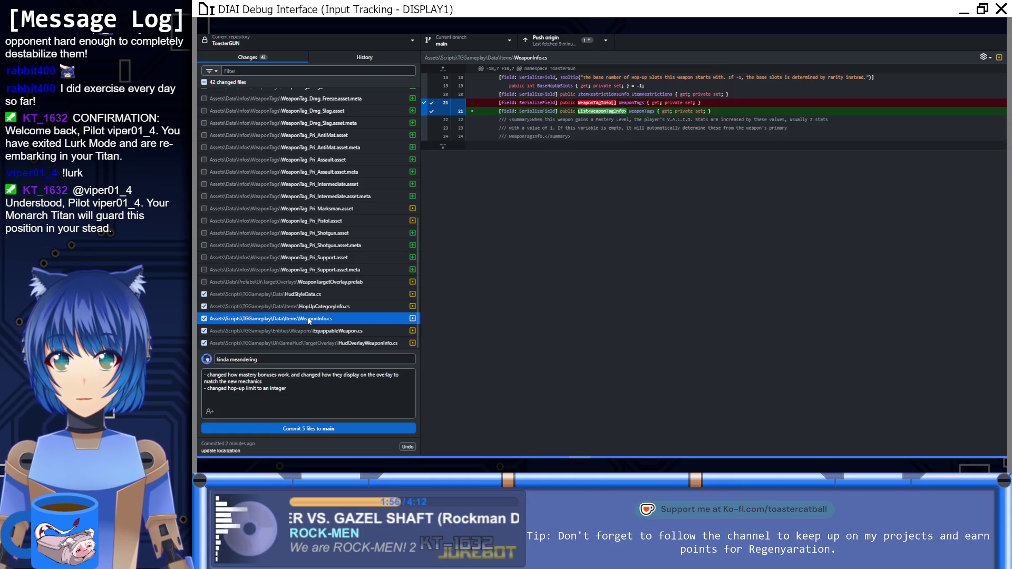
pyautogui.click(269, 401)
pyautogui.write('anged')
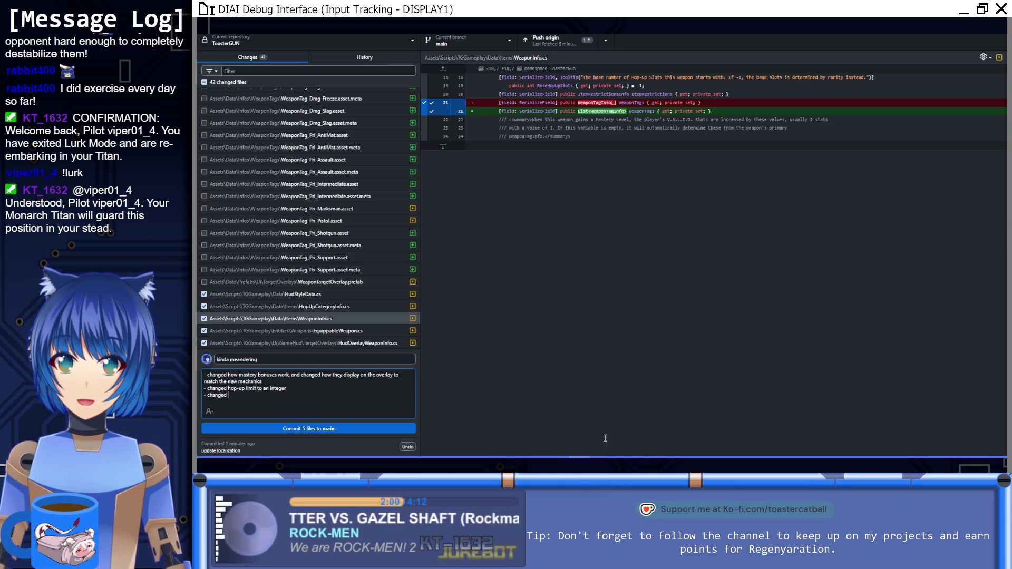
pyautogui.hotkey('alt', 'Tab')
pyautogui.click(251, 349)
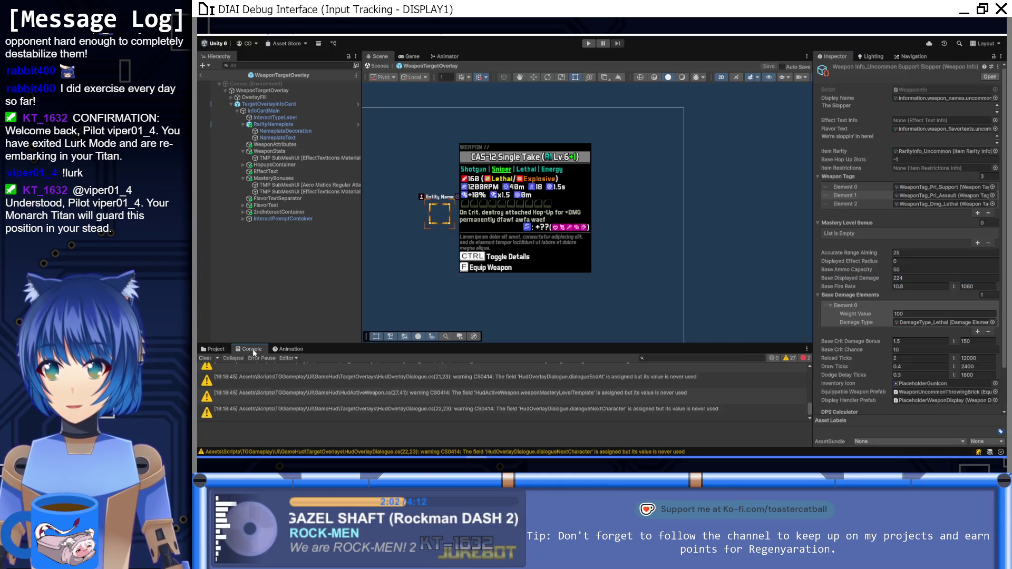
# Open PlayerStatus.cs line 420 in Visual Studio from the console's CS0029 List-to-array error.
pyautogui.scroll(5, 347, 397)
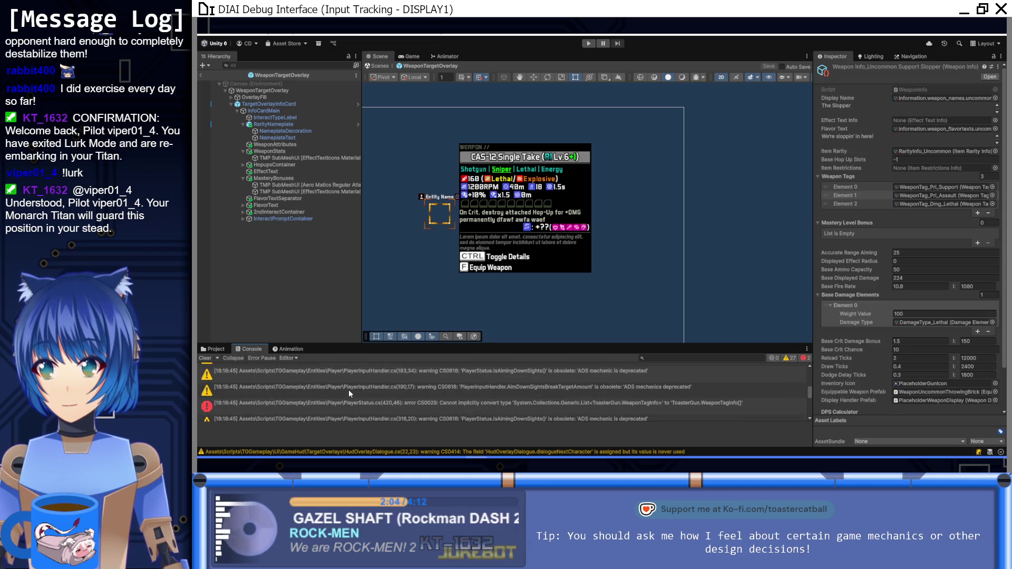
pyautogui.click(503, 384)
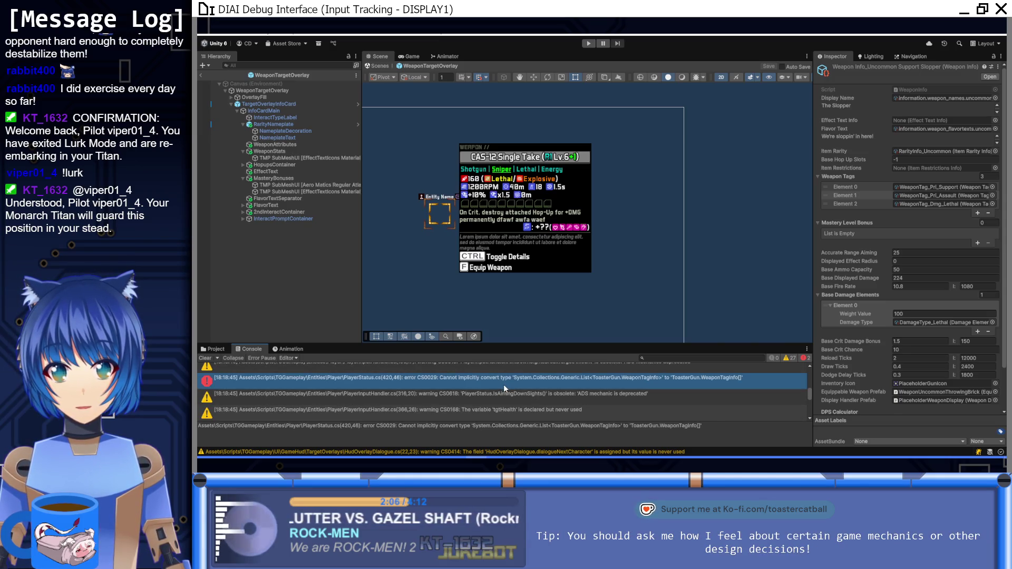
pyautogui.doubleClick(504, 384)
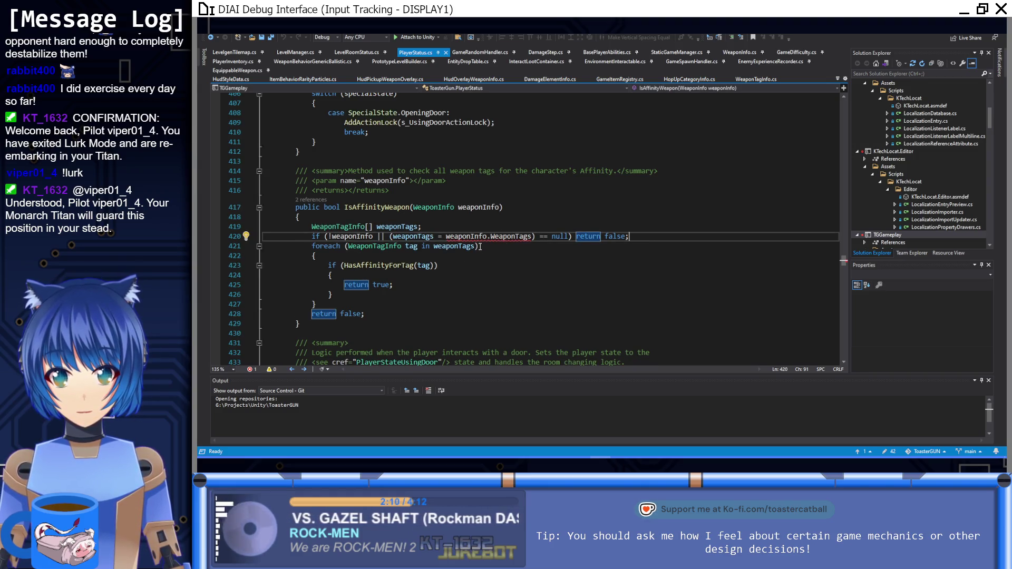
# Change the weaponTags declaration on line 419 from WeaponTagInfo[] to List<WeaponTagInfo>.
pyautogui.moveTo(410, 236)
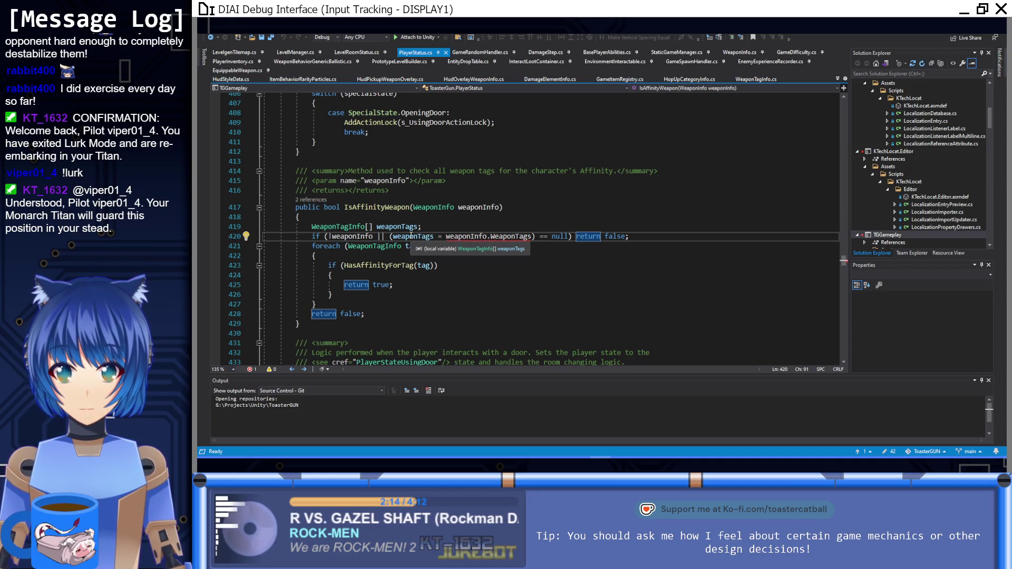
pyautogui.click(365, 227)
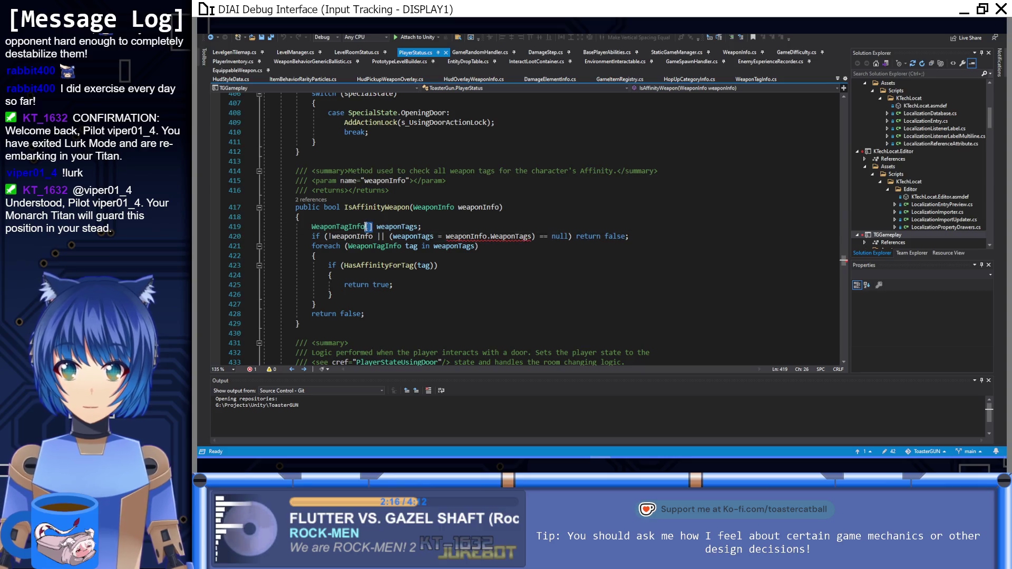
pyautogui.moveTo(367, 228)
pyautogui.press('Delete')
pyautogui.press('Delete')
pyautogui.write('>')
pyautogui.press('Home')
pyautogui.write('Liost')
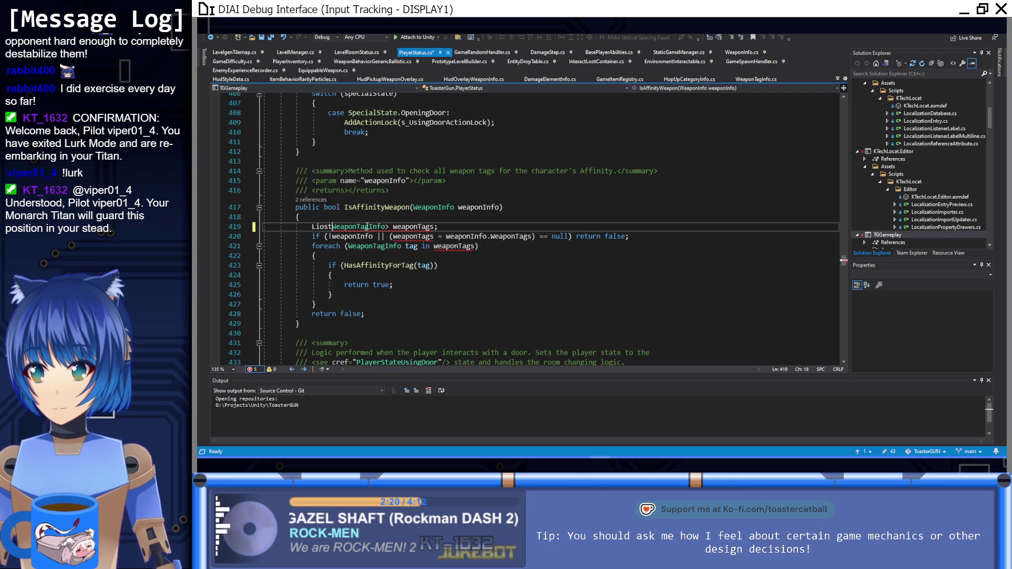
pyautogui.press('BackSpace')
pyautogui.press('BackSpace')
pyautogui.press('BackSpace')
pyautogui.write('st')
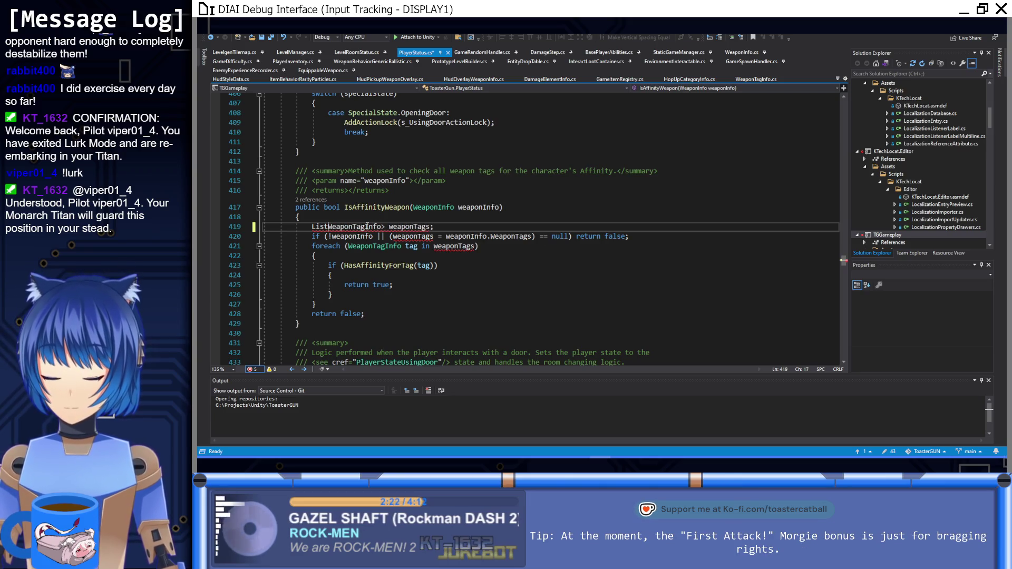
pyautogui.press('BackSpace')
pyautogui.write('<')
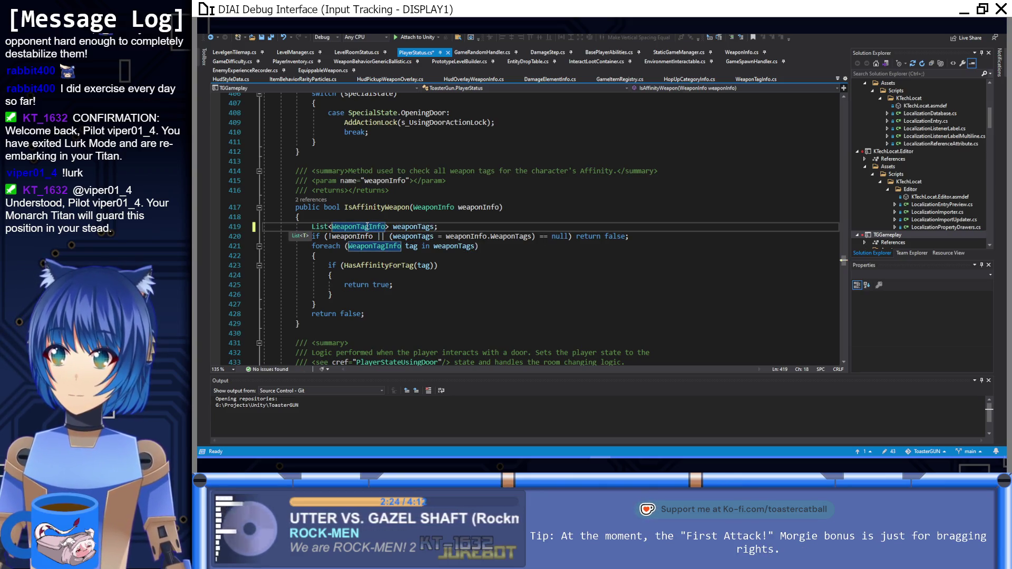
# Check the foreach loop over weaponTags, then return to Unity to recompile.
pyautogui.click(429, 255)
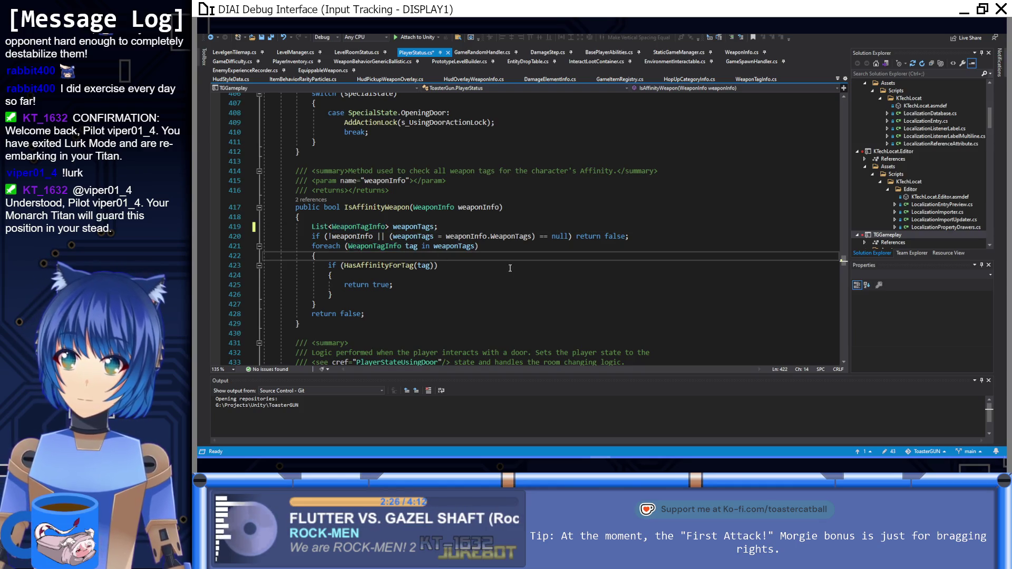
pyautogui.click(517, 247)
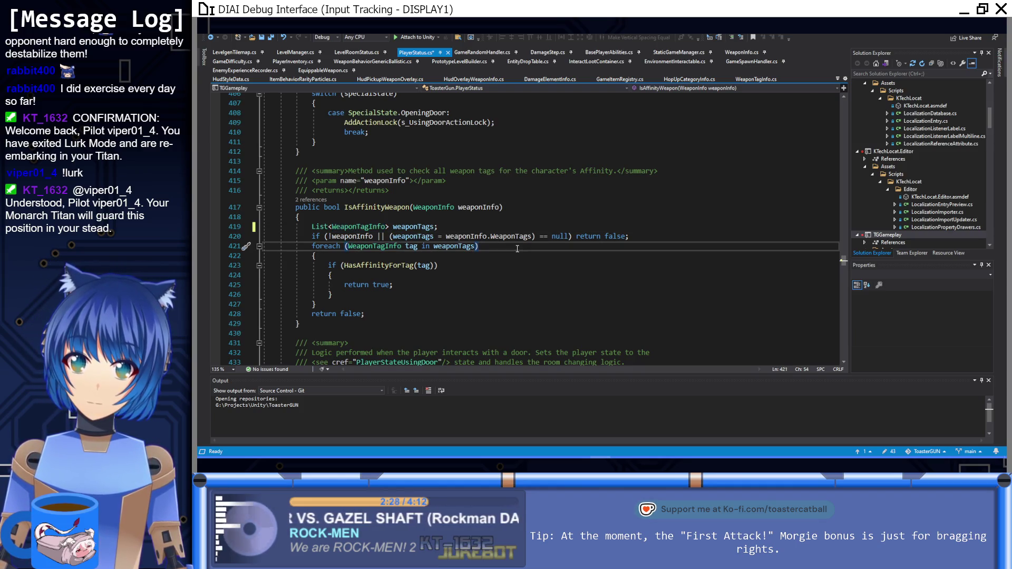
pyautogui.hotkey('alt', 'Tab')
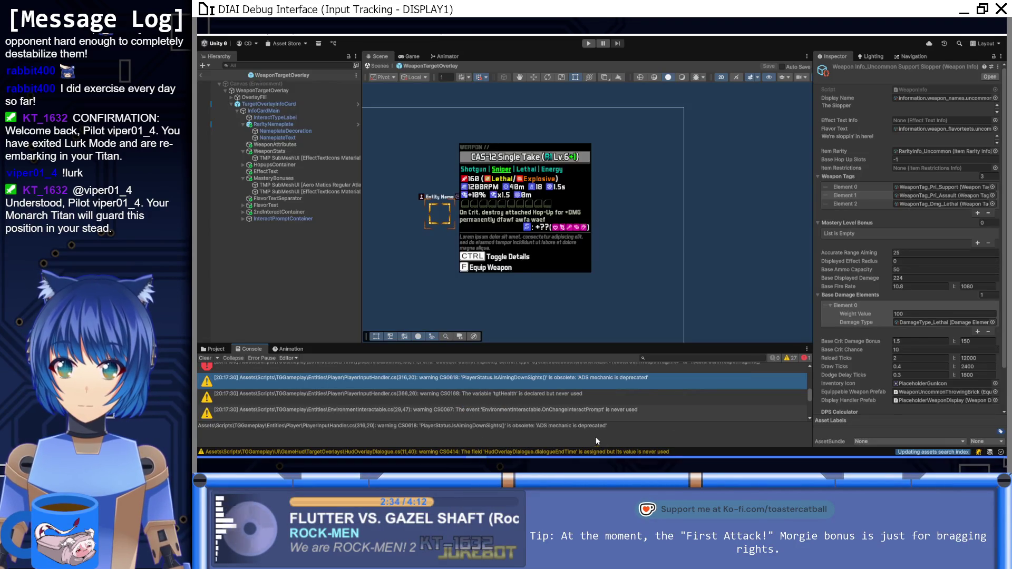
# Open the new CS0029 error's source at PrototypeLevelBuilder.cs line 150 from the Unity Console.
pyautogui.doubleClick(448, 388)
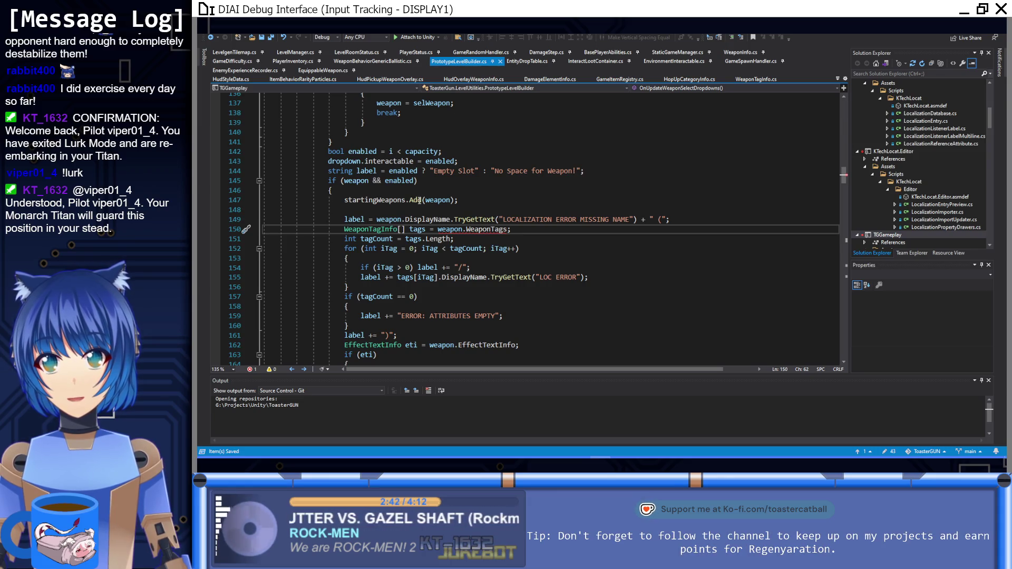
# Change the tags type on line 150 from WeaponTagInfo[] to List<WeaponTagInfo>.
pyautogui.click(353, 228)
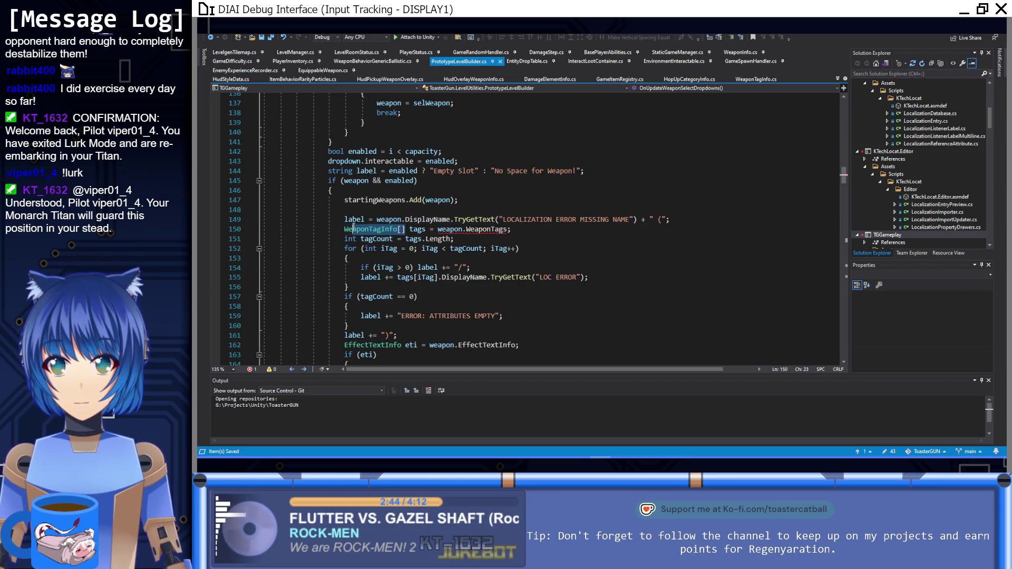
pyautogui.doubleClick(345, 229)
pyautogui.press('Delete')
pyautogui.press('Delete')
pyautogui.press('Delete')
pyautogui.write('l')
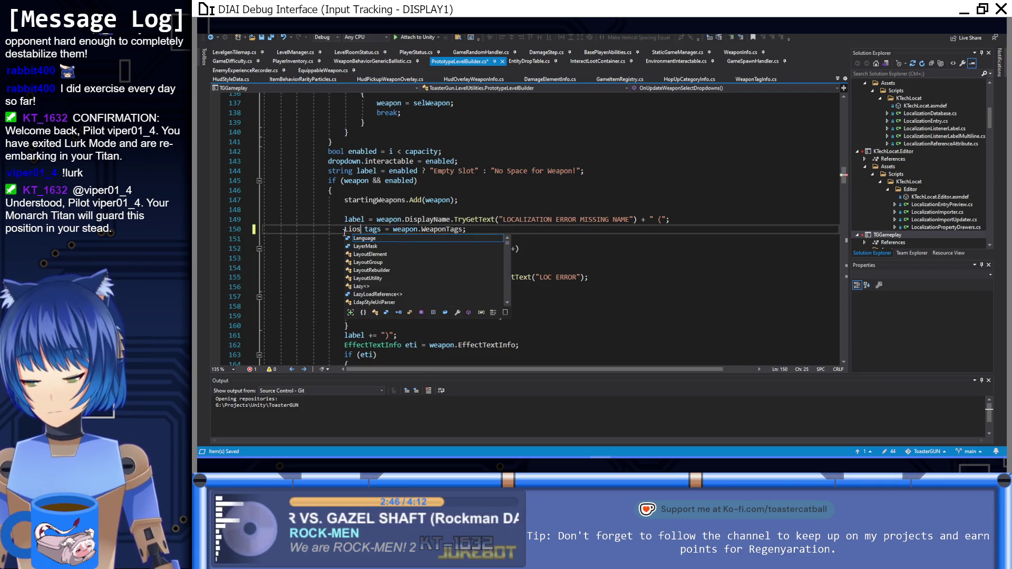
pyautogui.write('ist<W')
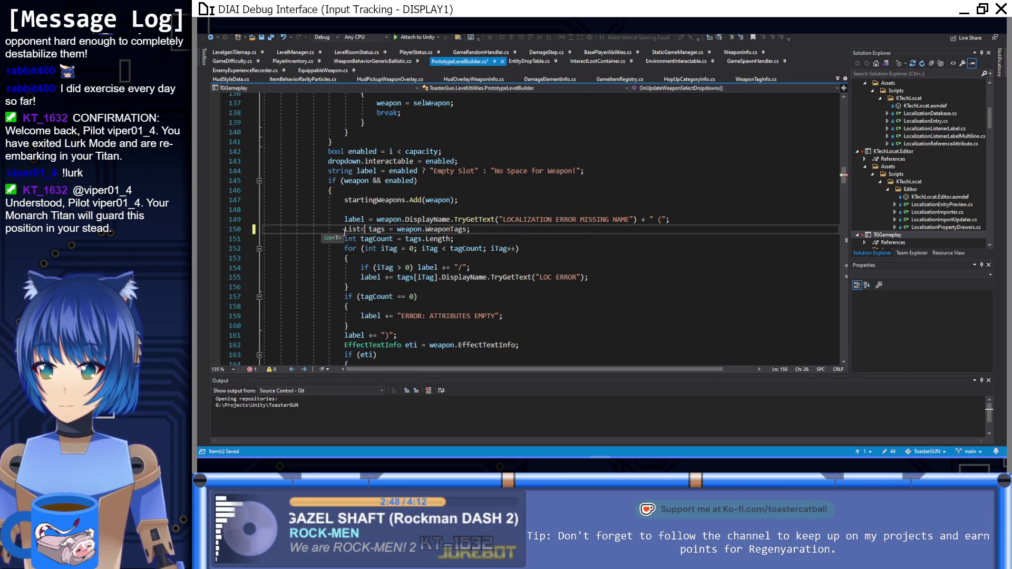
pyautogui.write('eaponT')
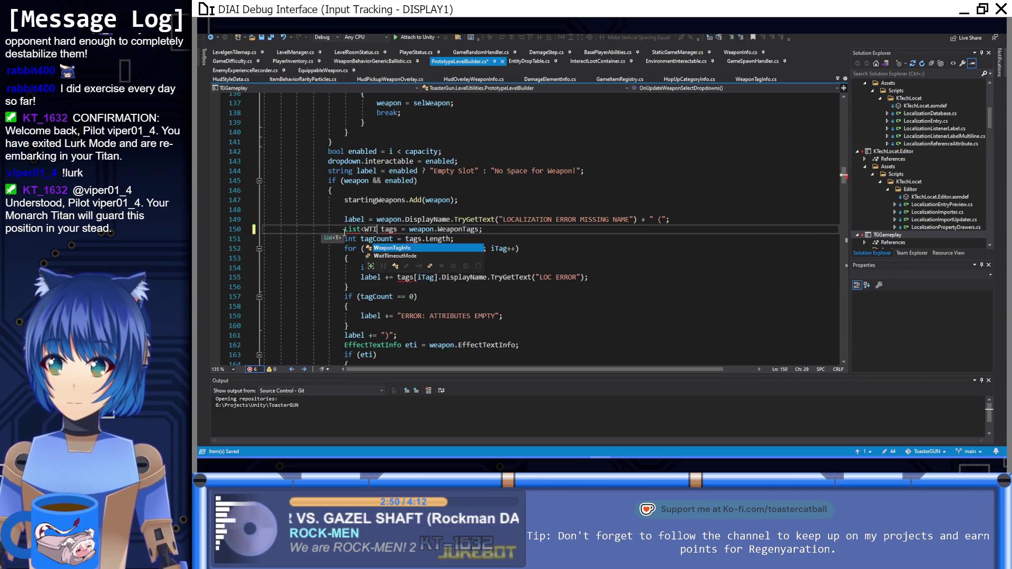
pyautogui.write('>')
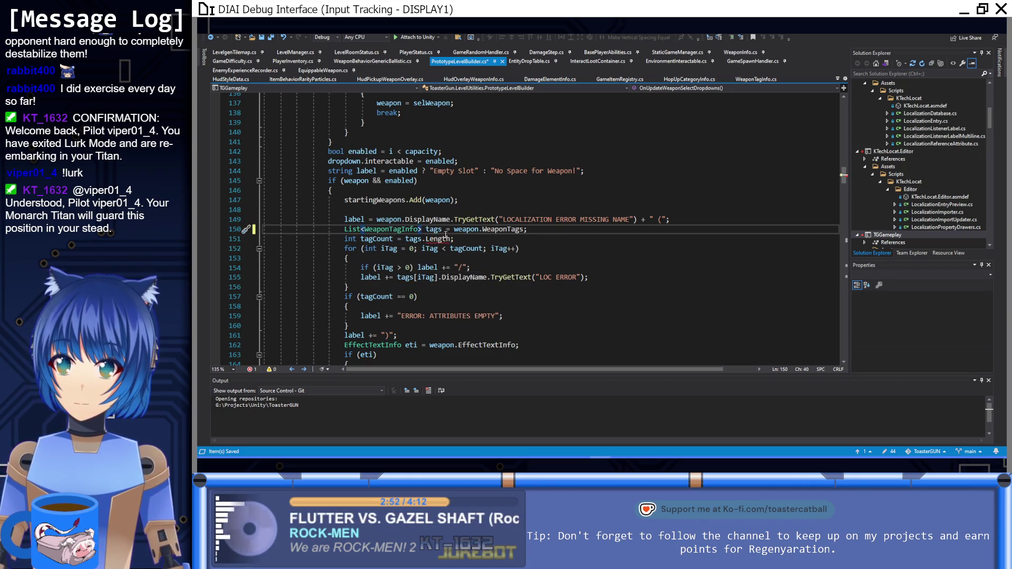
# Replace tags.Length with tags.Count, save PrototypeLevelBuilder.cs, and return to Unity.
pyautogui.doubleClick(438, 238)
pyautogui.write('Count')
pyautogui.scroll(-4, 456, 237)
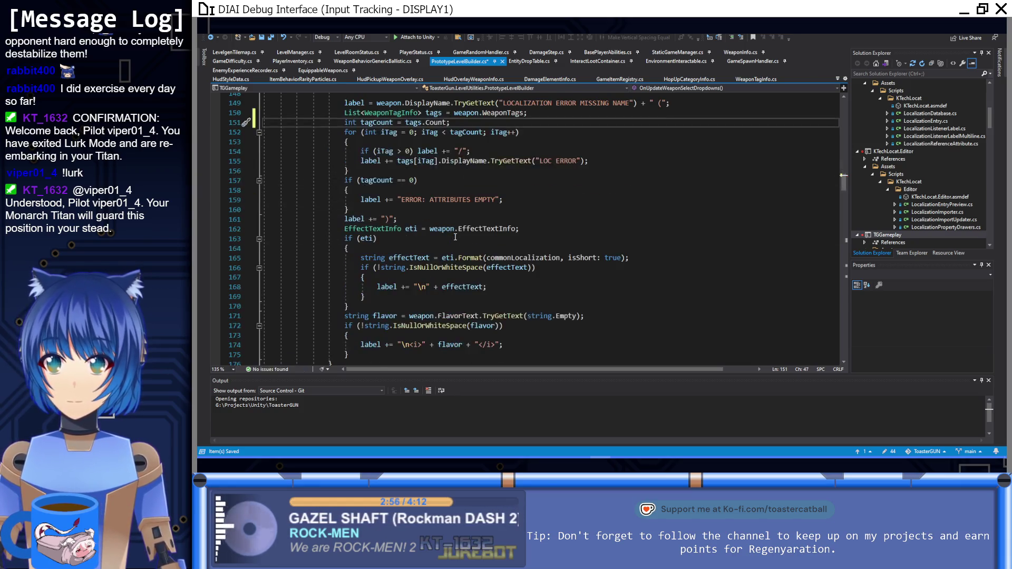
pyautogui.scroll(-5, 456, 237)
pyautogui.hotkey('ctrl', 's')
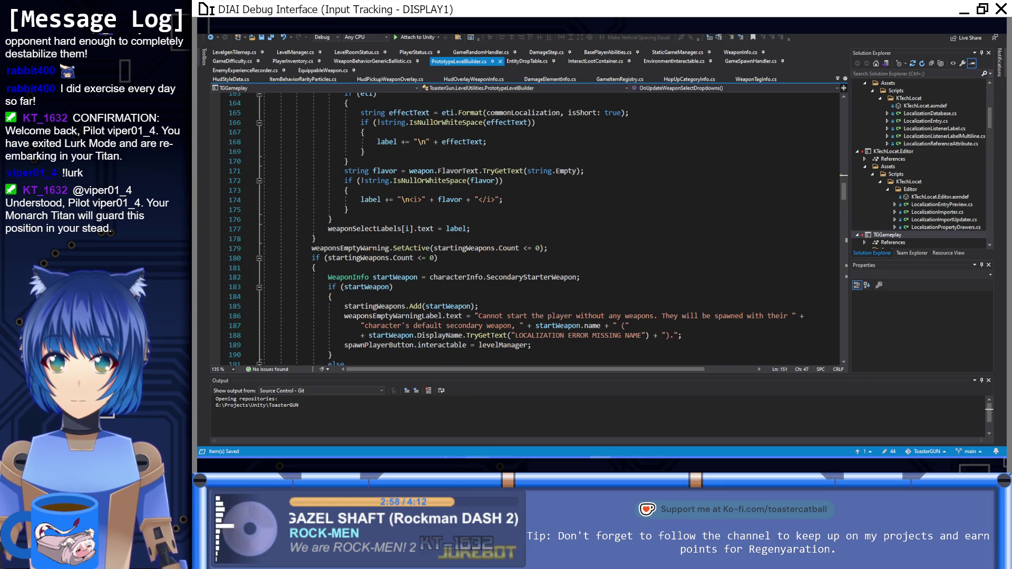
pyautogui.hotkey('alt', 'Tab')
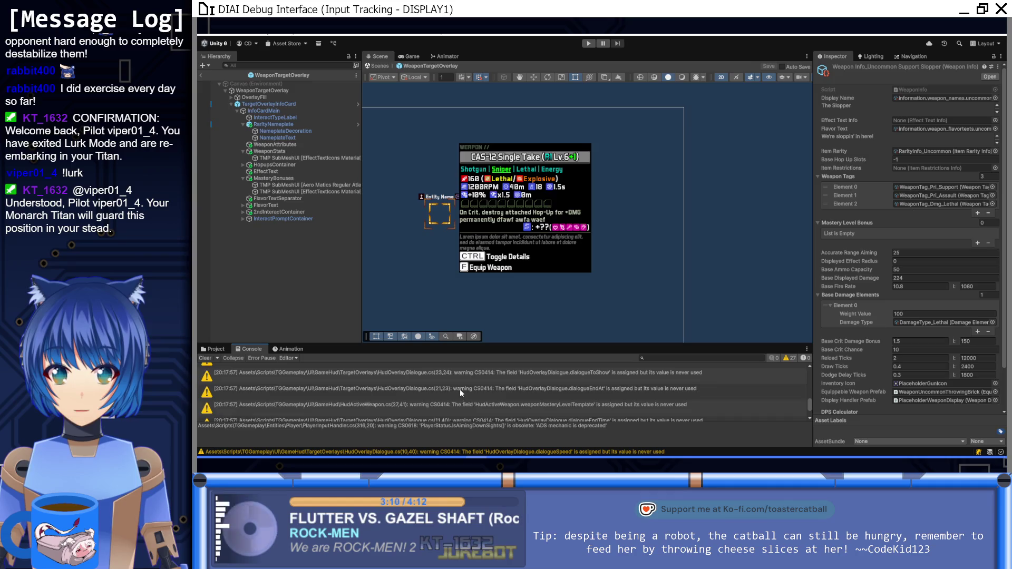
# Confirm the recompiled Unity console shows only warnings, then bring up GitHub Desktop's pending changes.
pyautogui.scroll(5, 459, 389)
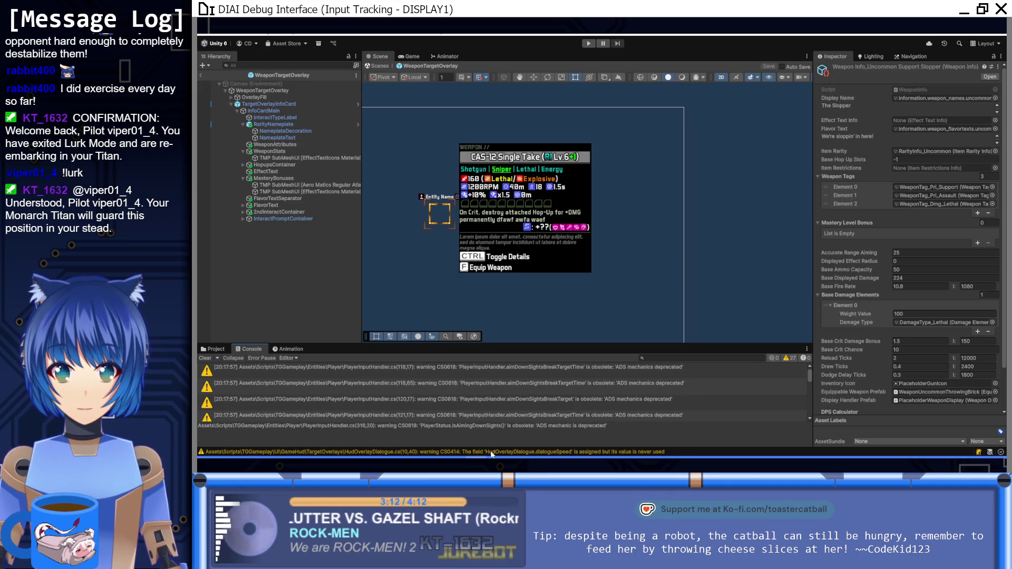
pyautogui.hotkey('alt', 'Tab')
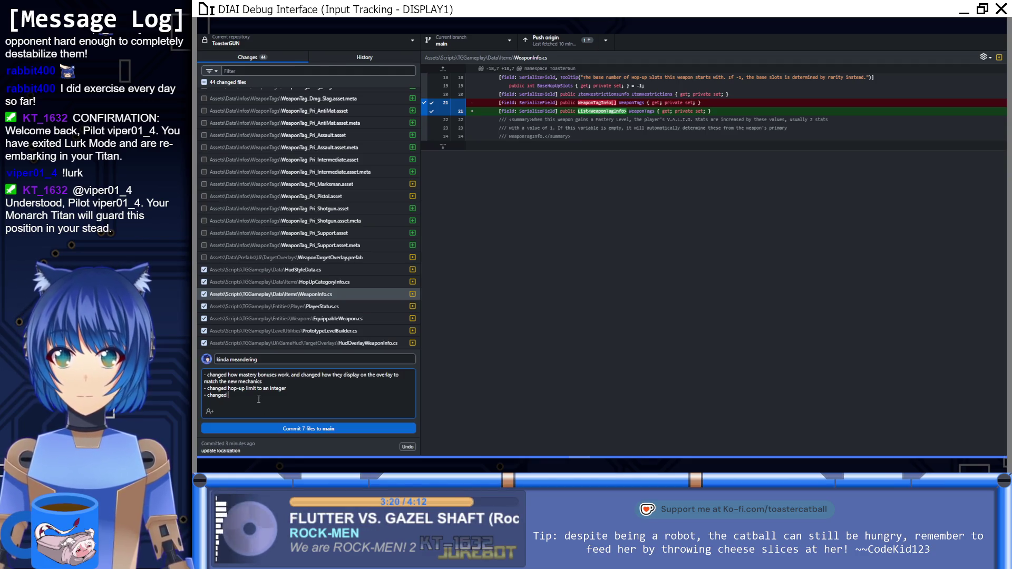
# Add a description line about changing weapon tags to a list, reviewing the PlayerStatus.cs and EquippableWeapon.cs diffs.
pyautogui.write('weapon tags to a li')
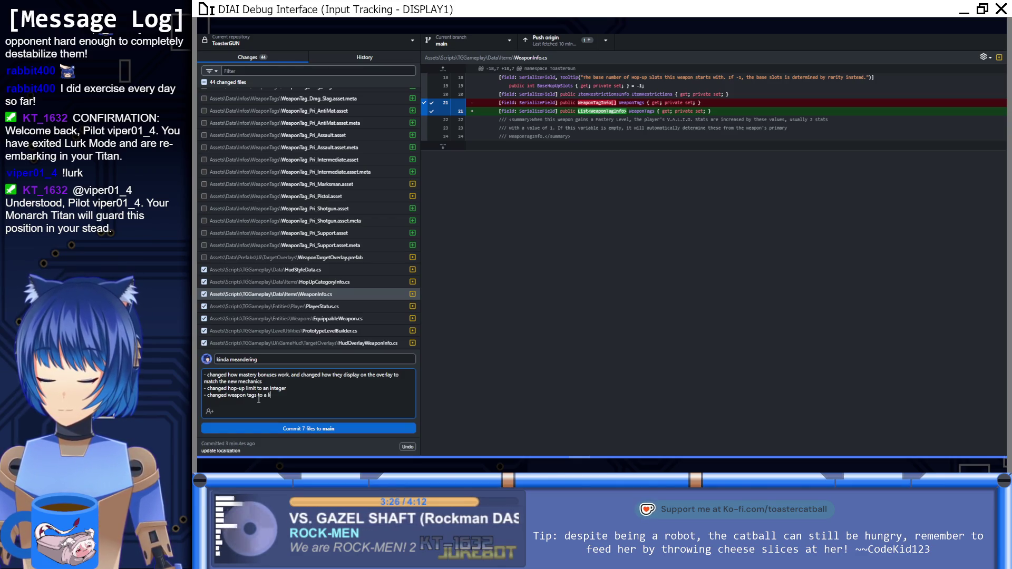
pyautogui.write('st to sim')
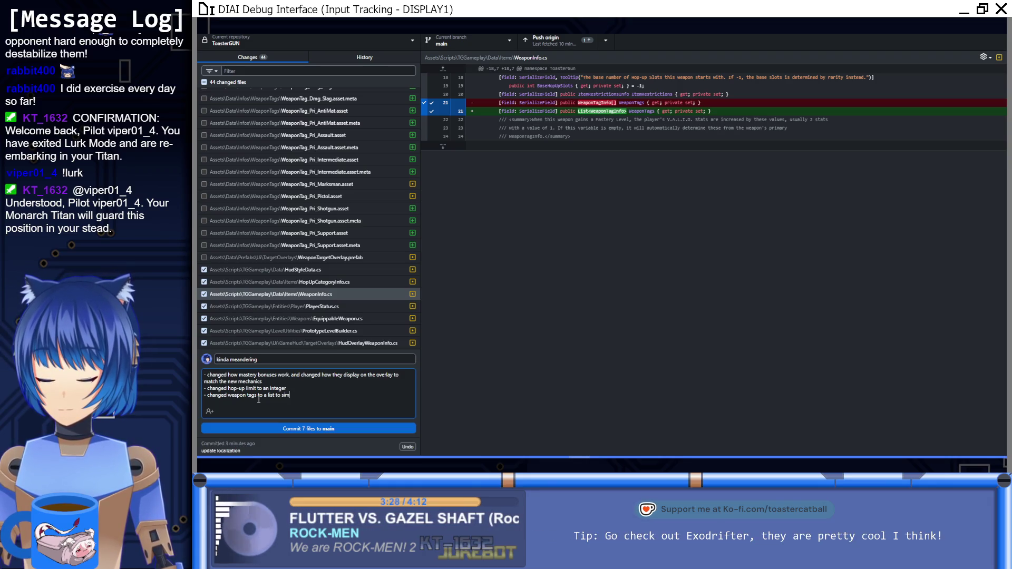
pyautogui.write('plify code')
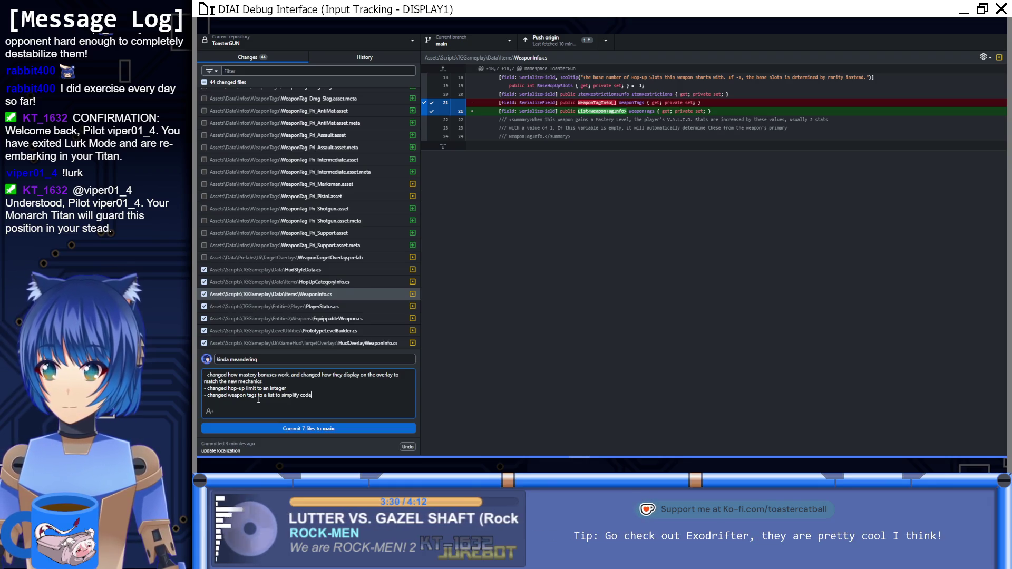
pyautogui.press('Return')
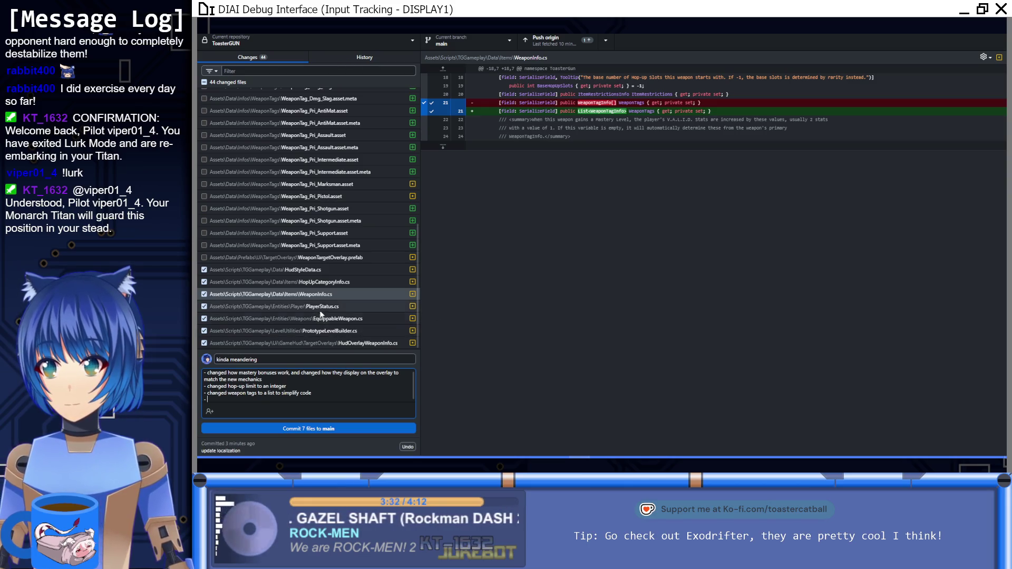
pyautogui.click(323, 307)
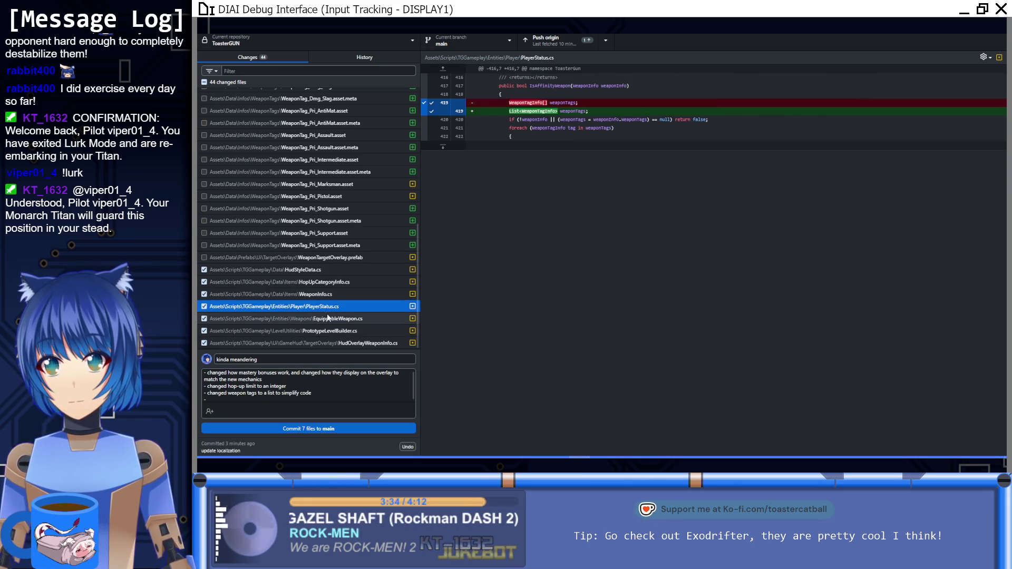
pyautogui.click(327, 317)
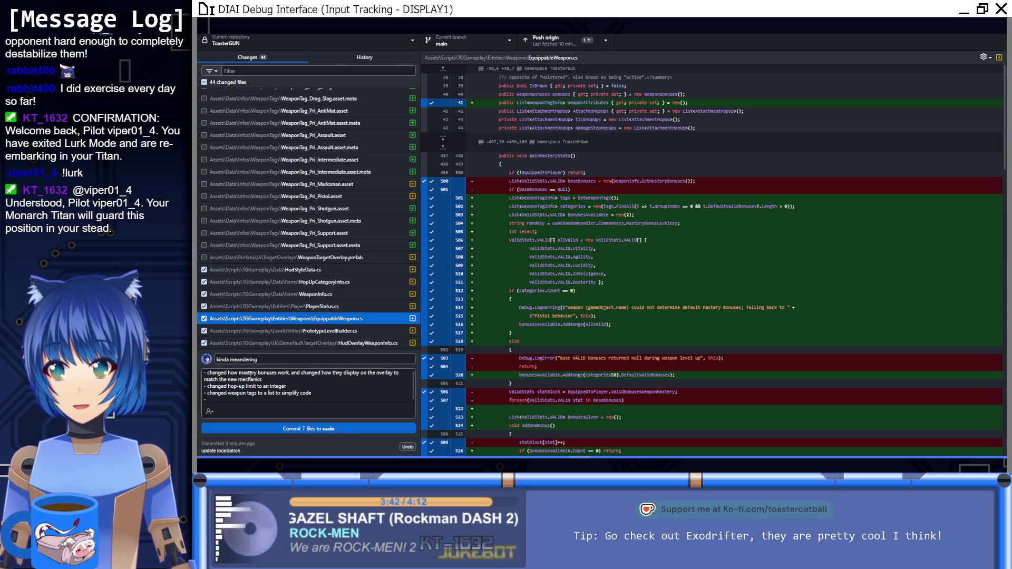
pyautogui.scroll(-10, 573, 248)
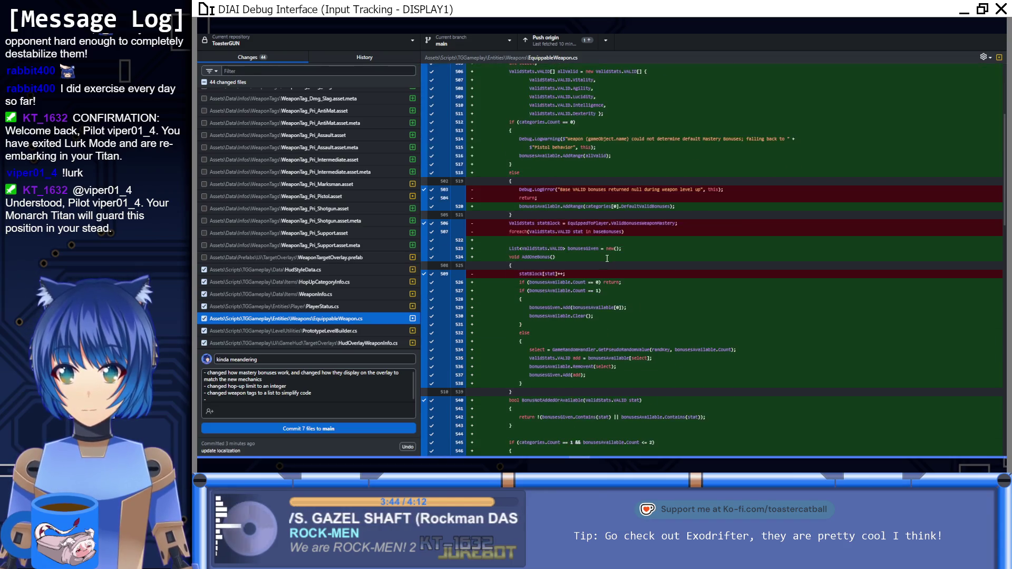
pyautogui.scroll(-3, 602, 260)
# Add 'set up framework for weapon tags to be modified by effects' and review the PrototypeLevelBuilder.cs and HudOverlayWeaponInfo.cs diffs.
pyautogui.write('set up framework for weapon tags to be modified by effects')
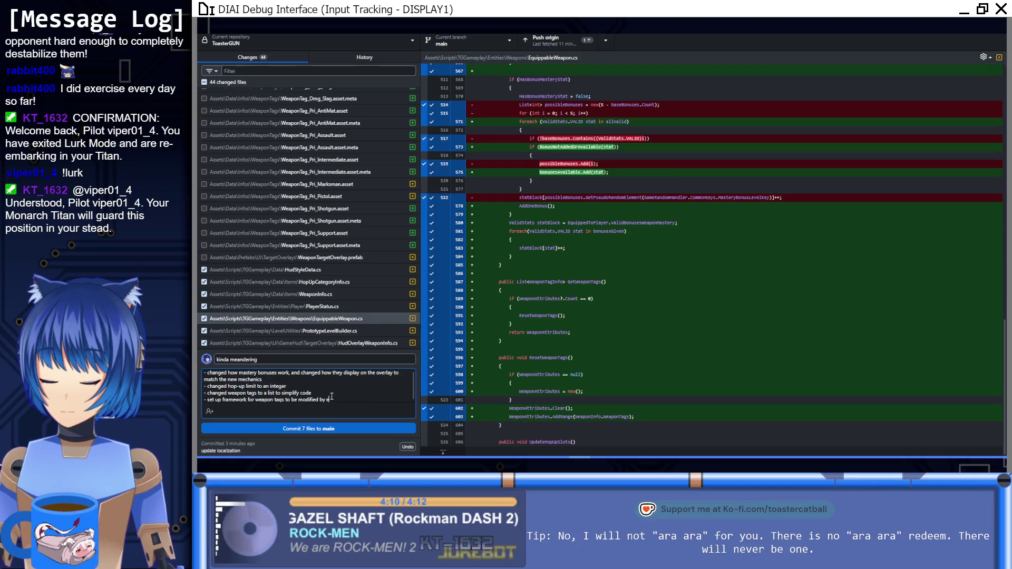
pyautogui.click(341, 332)
pyautogui.click(341, 343)
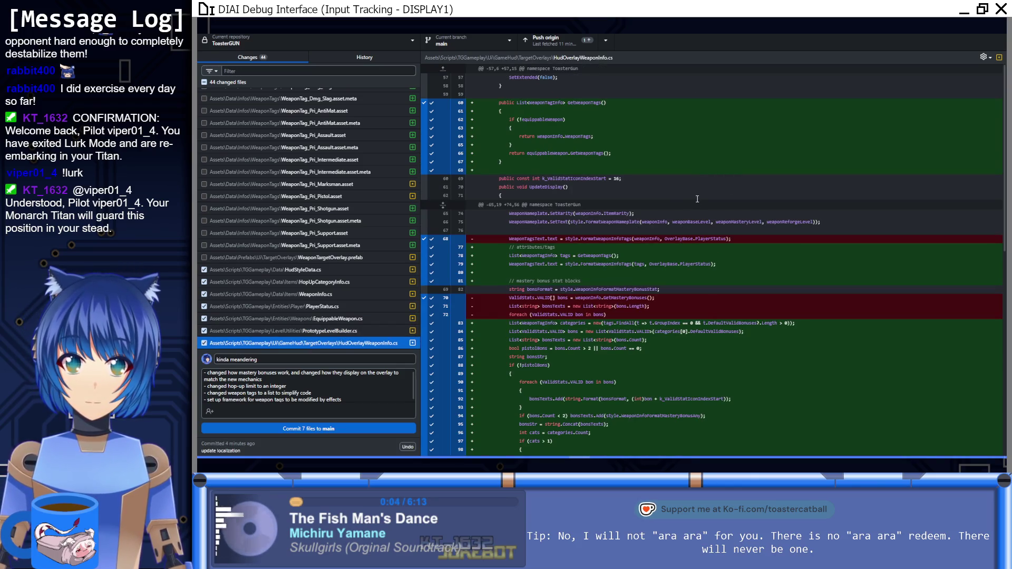
pyautogui.scroll(-3, 680, 211)
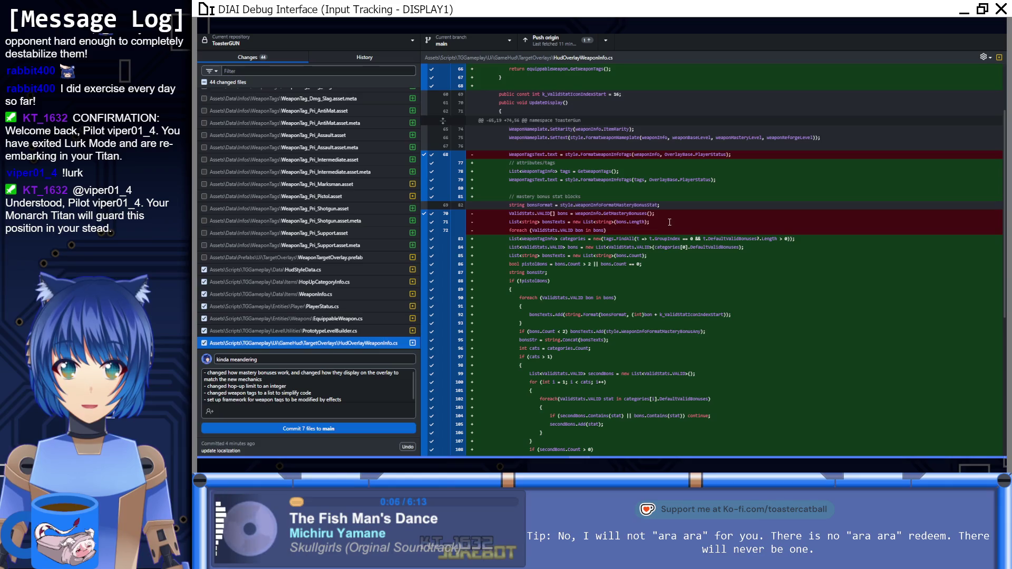
pyautogui.scroll(-4, 668, 223)
pyautogui.scroll(-3, 669, 221)
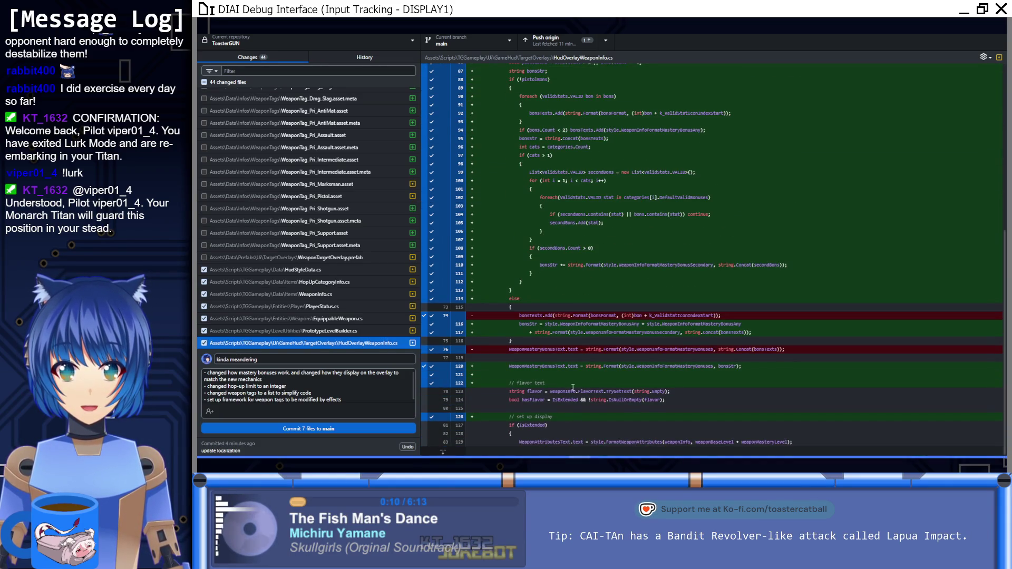
pyautogui.hotkey('alt', 'Tab')
pyautogui.click(443, 278)
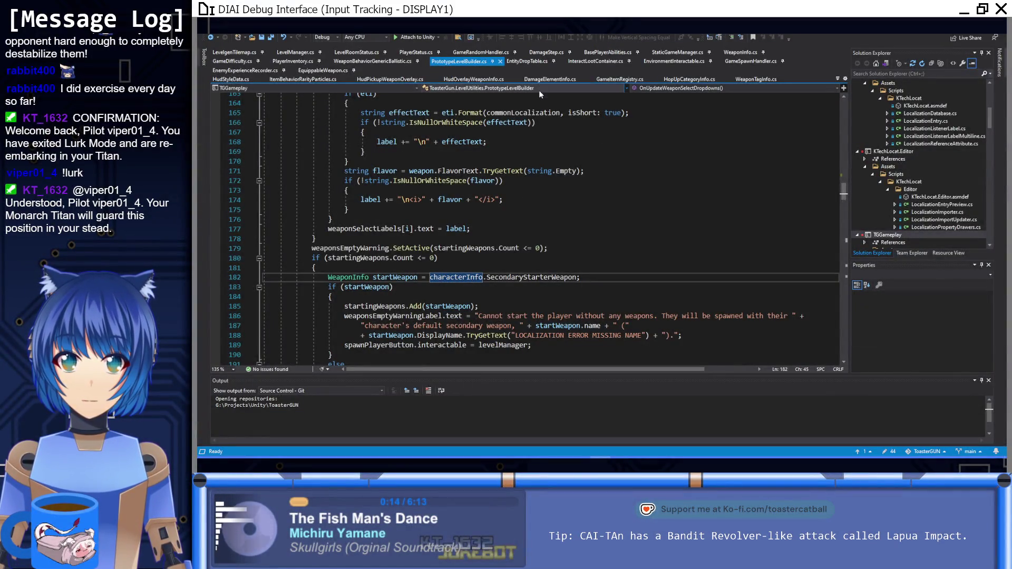
# Jump from FormatWeaponAttributes in HudOverlayWeaponInfo.cs to its definition in HudStyleData.cs.
pyautogui.click(474, 79)
pyautogui.scroll(8, 644, 335)
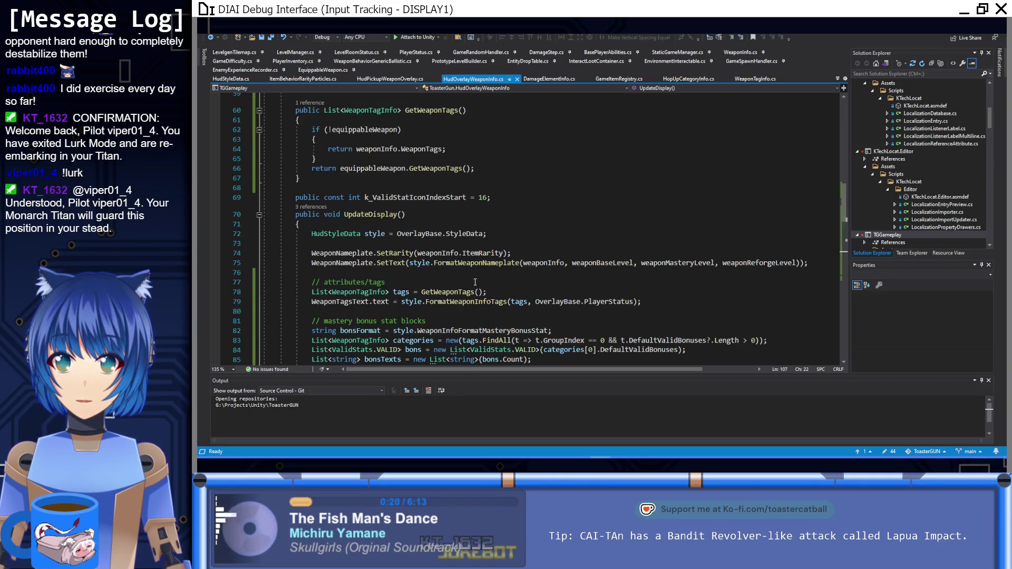
pyautogui.rightClick(539, 301)
pyautogui.scroll(-4, 538, 301)
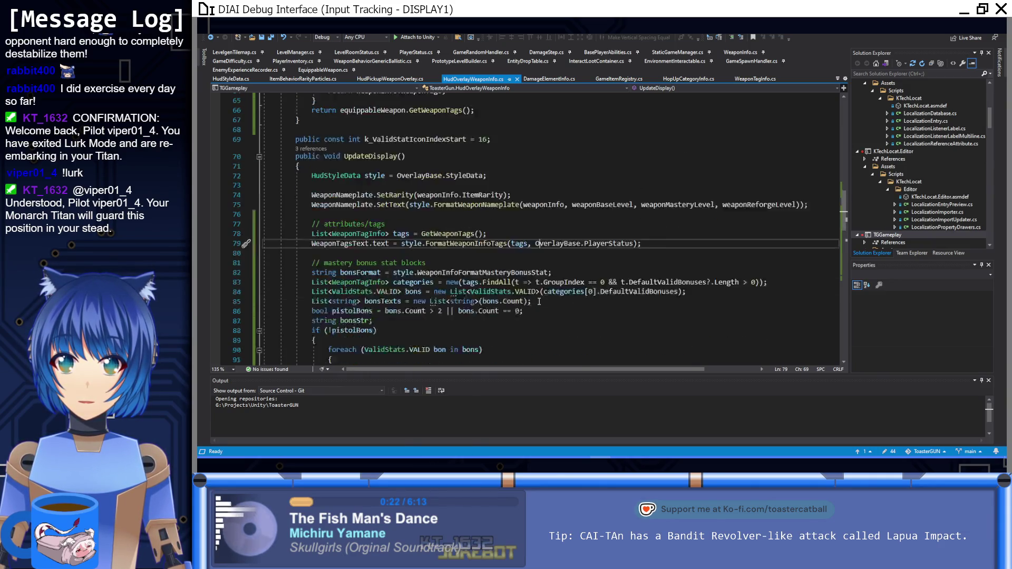
pyautogui.scroll(-10, 539, 301)
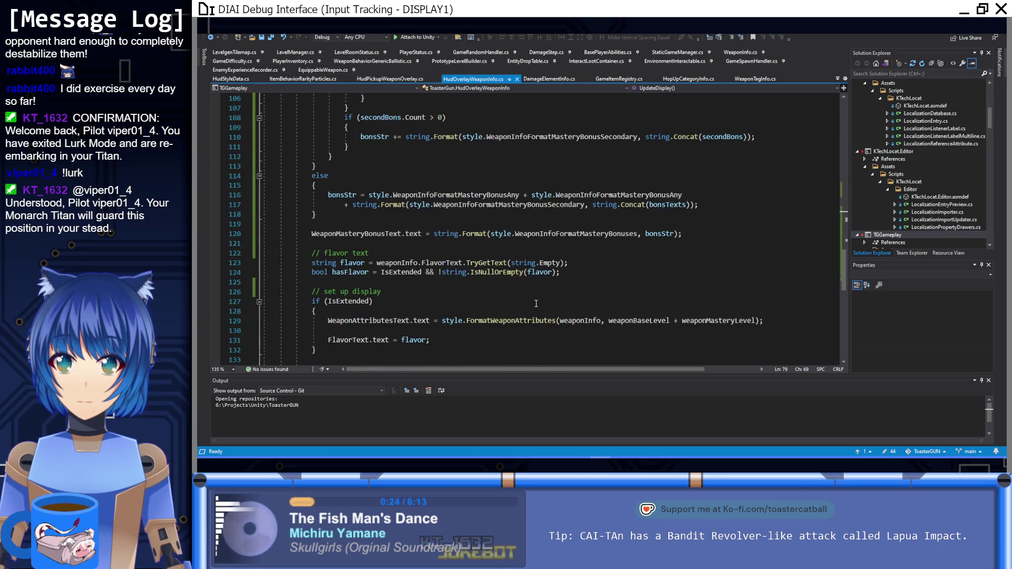
pyautogui.rightClick(504, 323)
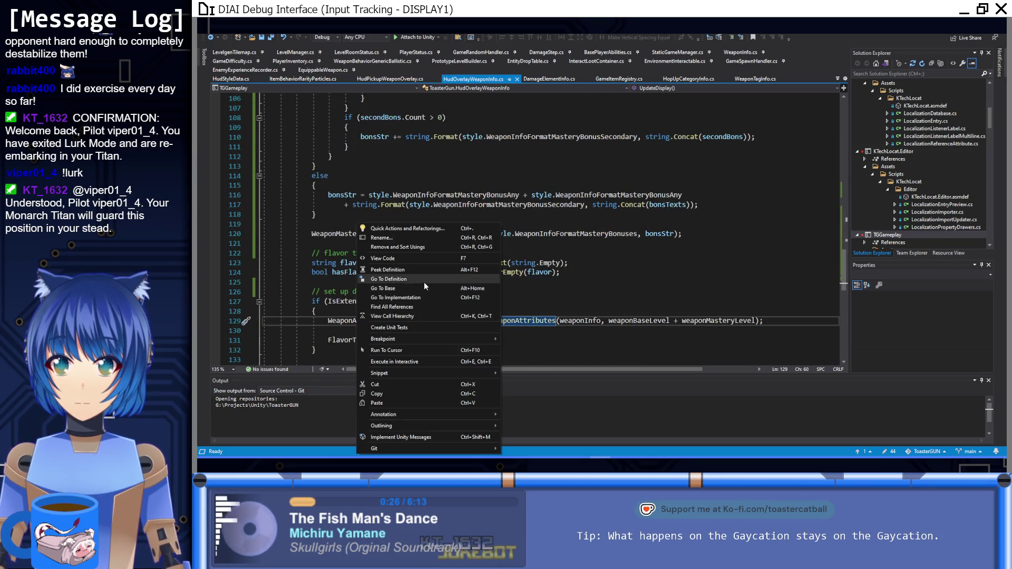
pyautogui.click(424, 283)
# Rewrite line 232 of HudStyleData.cs as (float)weaponInfo.BaseCritDamageBonus / 100 and save it.
pyautogui.click(480, 249)
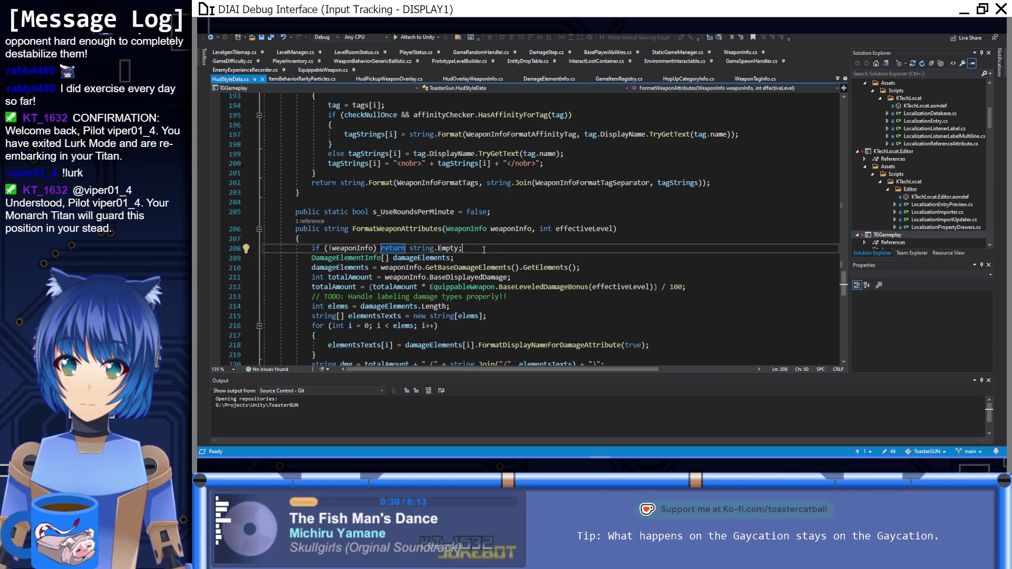
pyautogui.scroll(-3, 483, 251)
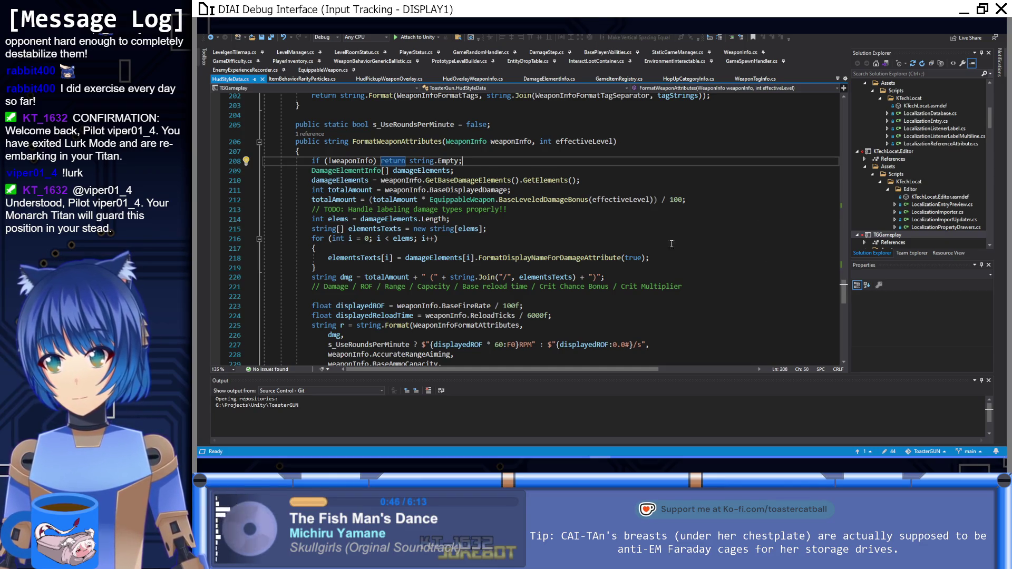
pyautogui.scroll(-2, 696, 236)
pyautogui.scroll(-1, 607, 291)
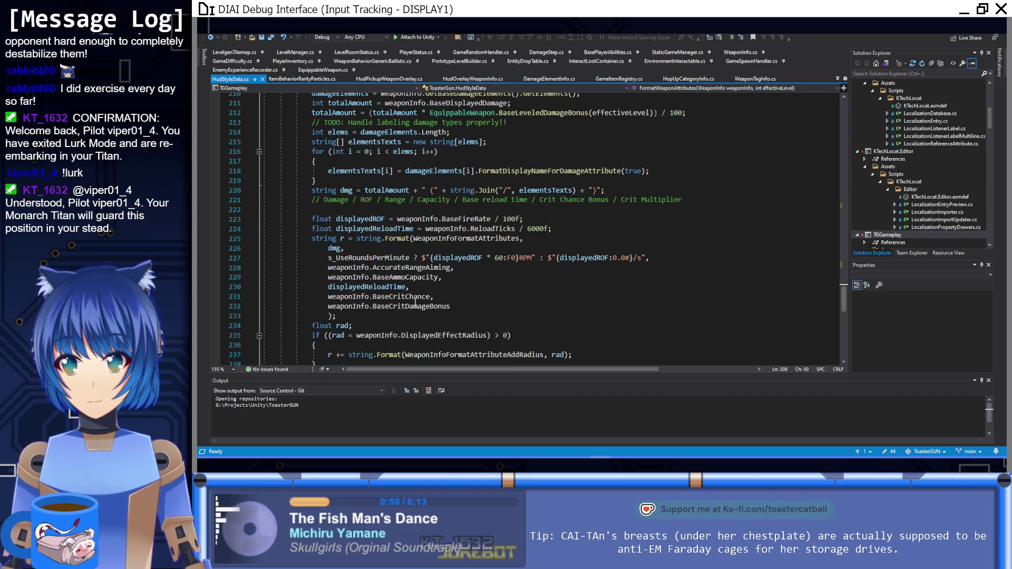
pyautogui.moveTo(414, 306)
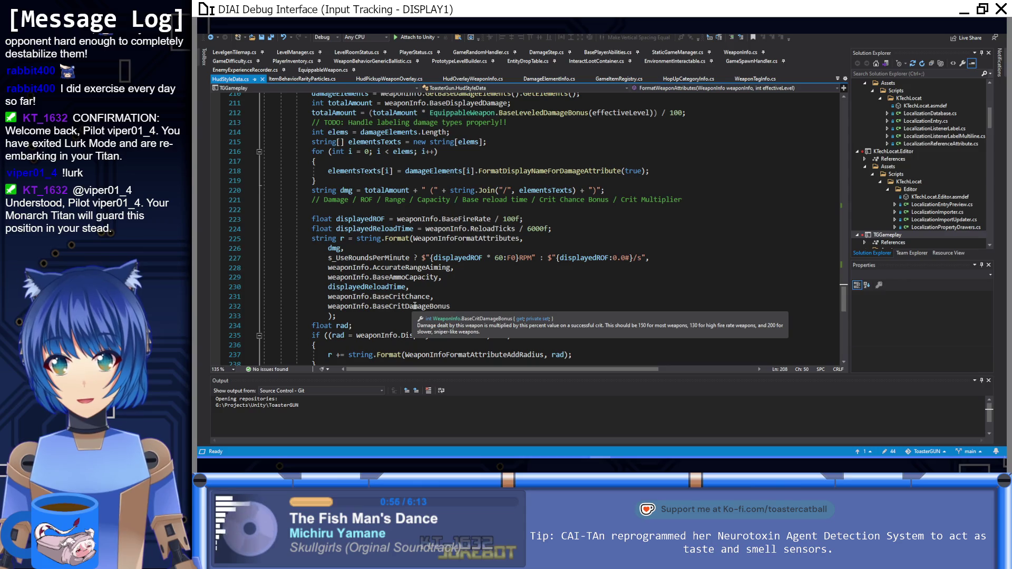
pyautogui.click(471, 306)
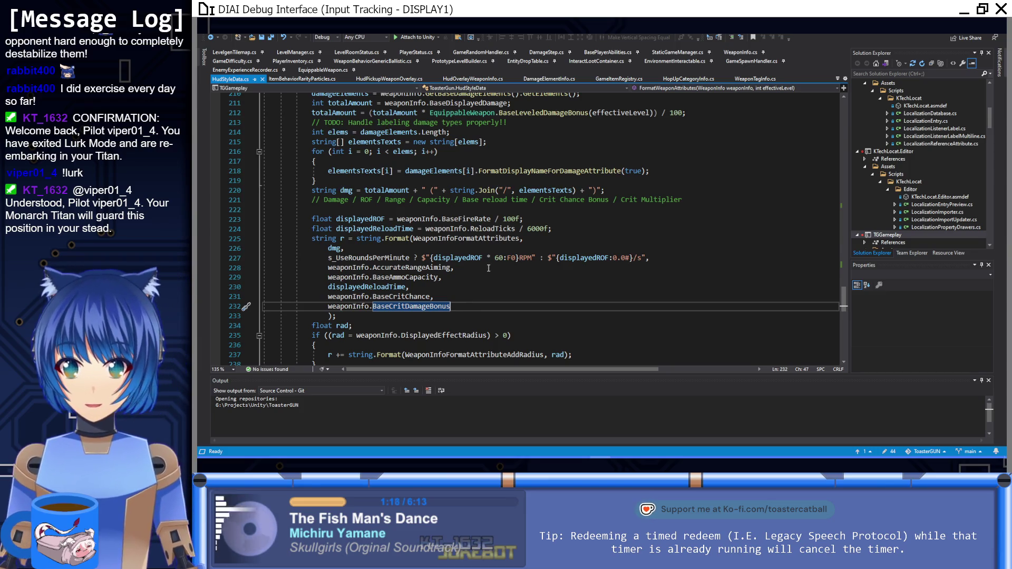
pyautogui.click(328, 306)
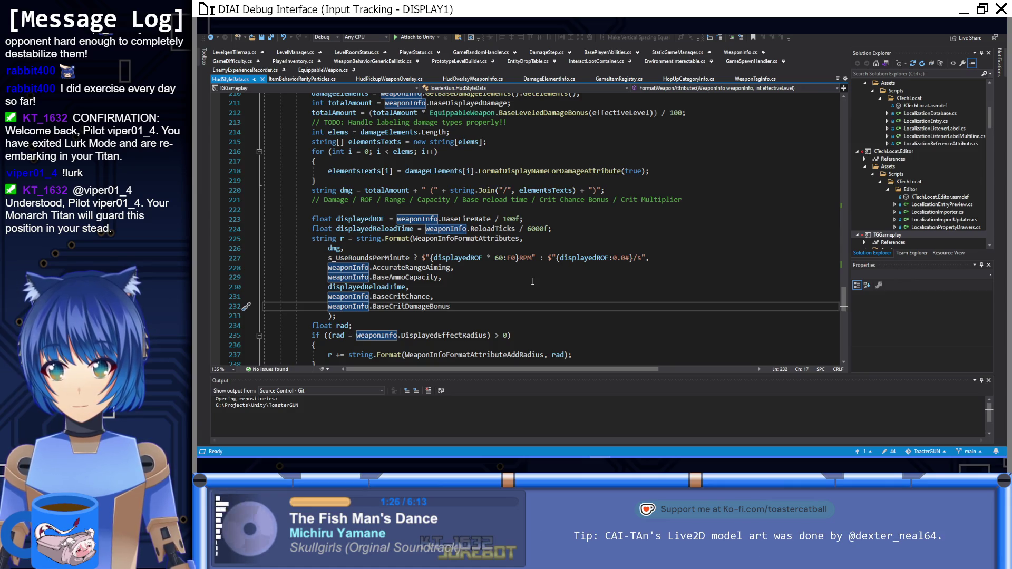
pyautogui.write('(float)')
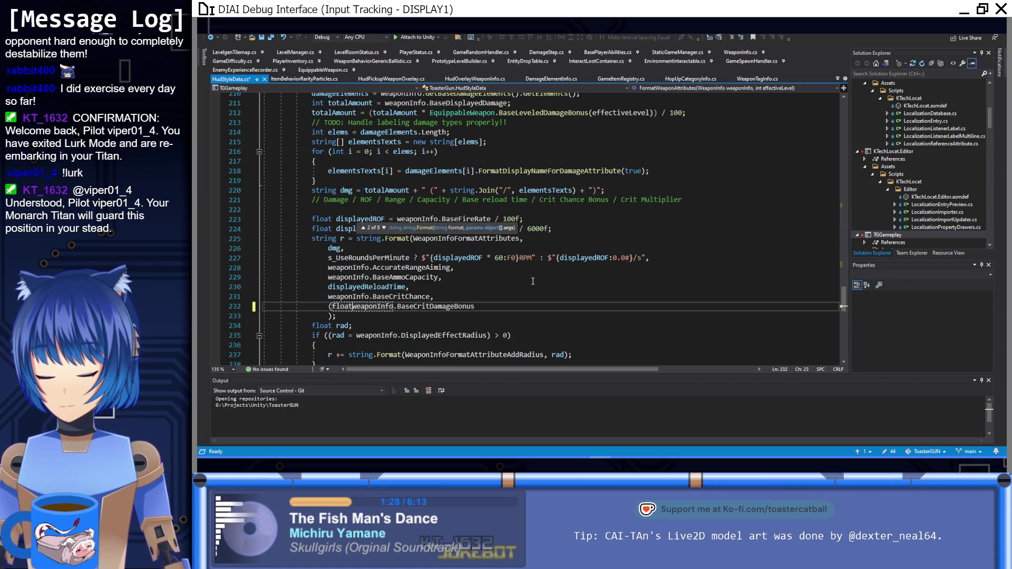
pyautogui.click(502, 305)
pyautogui.write('/ 1')
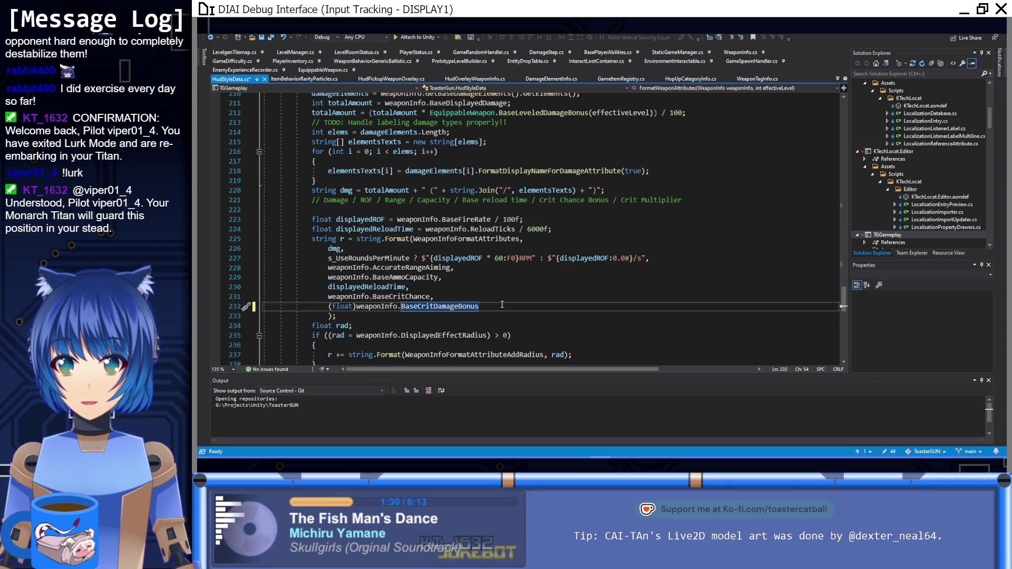
pyautogui.write('00')
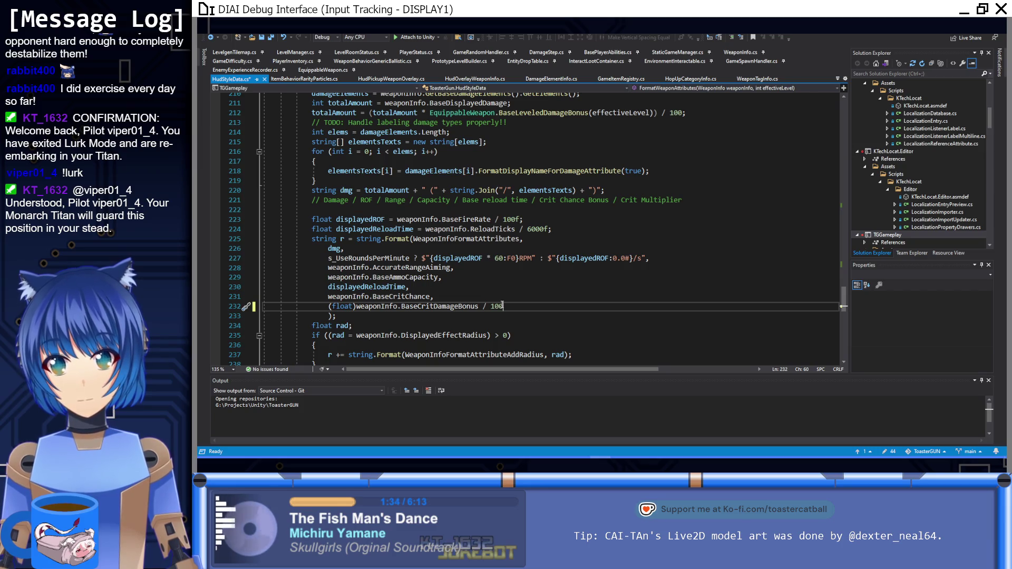
pyautogui.hotkey('ctrl', 's')
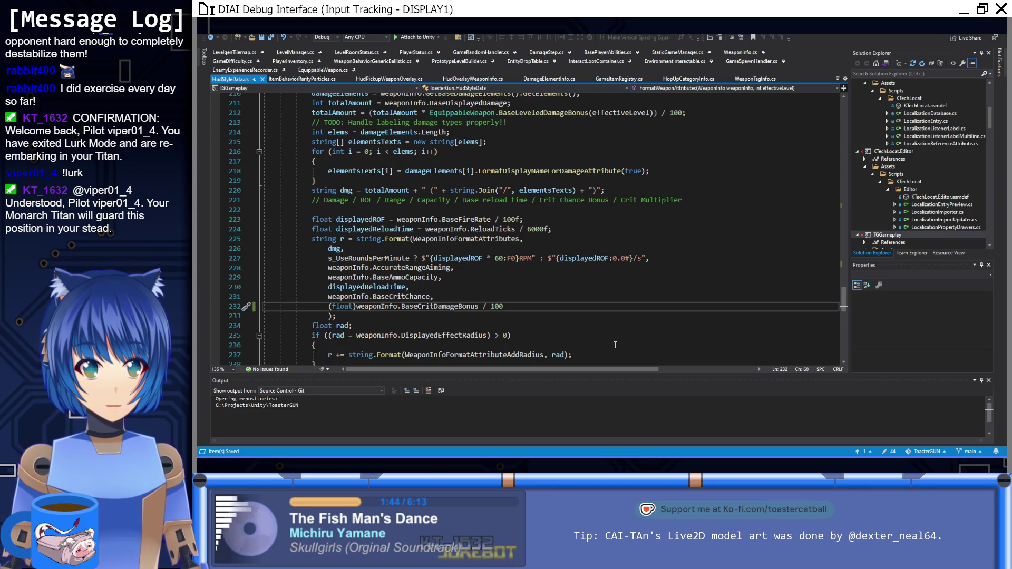
pyautogui.hotkey('alt', 'Tab')
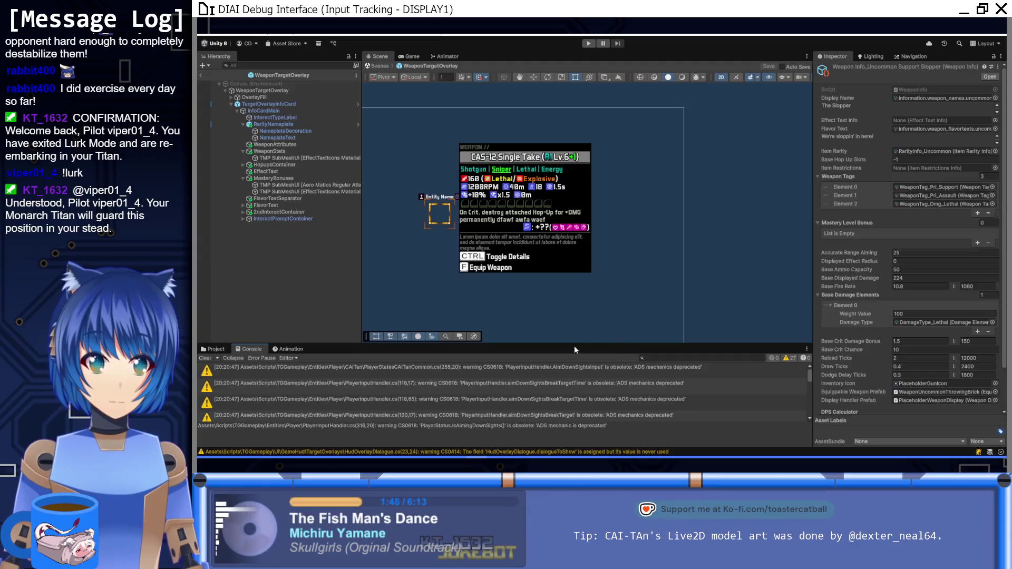
# Inspect the HUDStyleData asset in Assets > Data > HUDStyle, leaving its #.## attribute format unchanged.
pyautogui.click(215, 349)
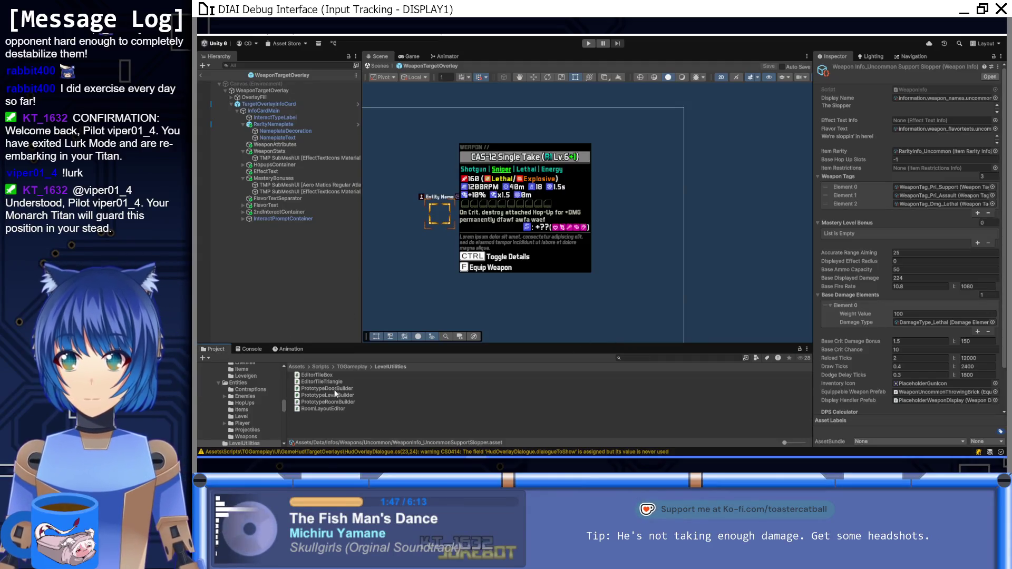
pyautogui.click(296, 366)
pyautogui.doubleClick(302, 375)
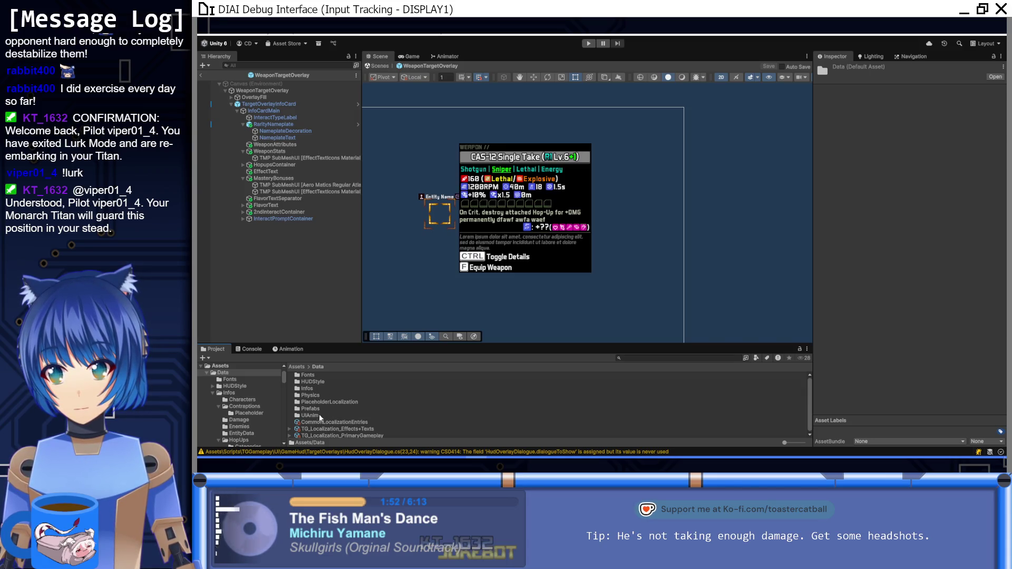
pyautogui.doubleClick(317, 381)
pyautogui.click(322, 390)
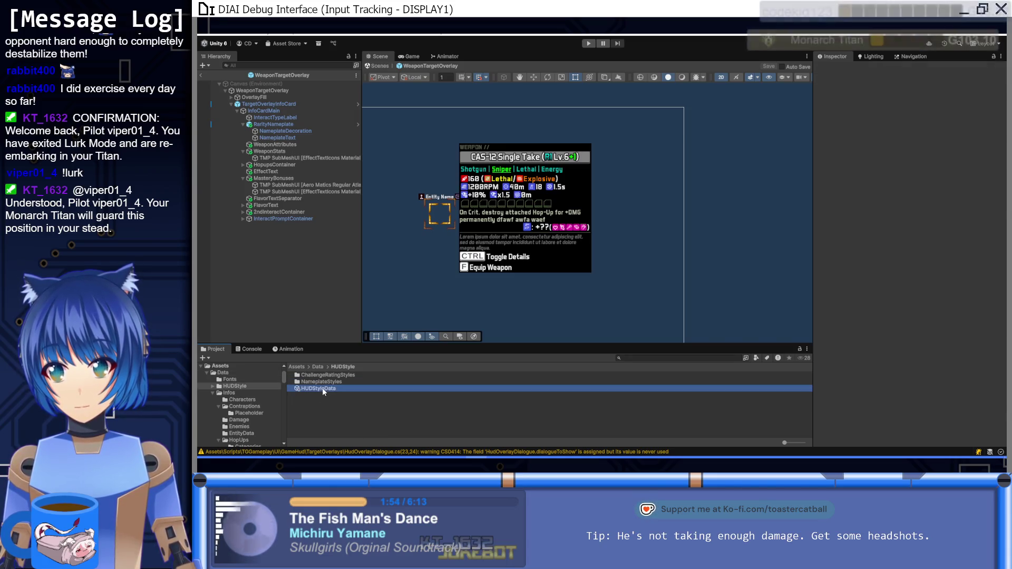
pyautogui.scroll(-10, 858, 276)
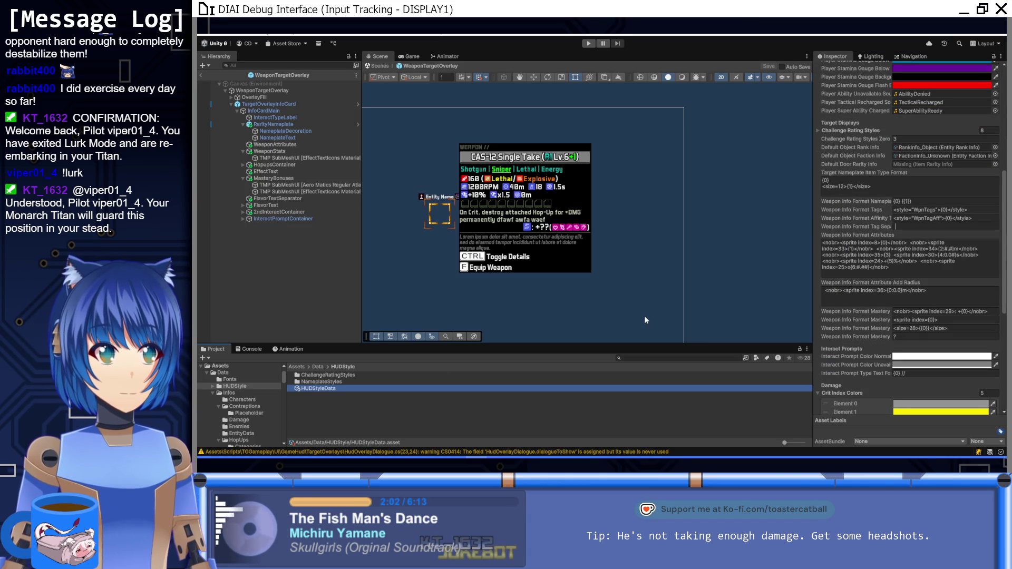
pyautogui.click(860, 267)
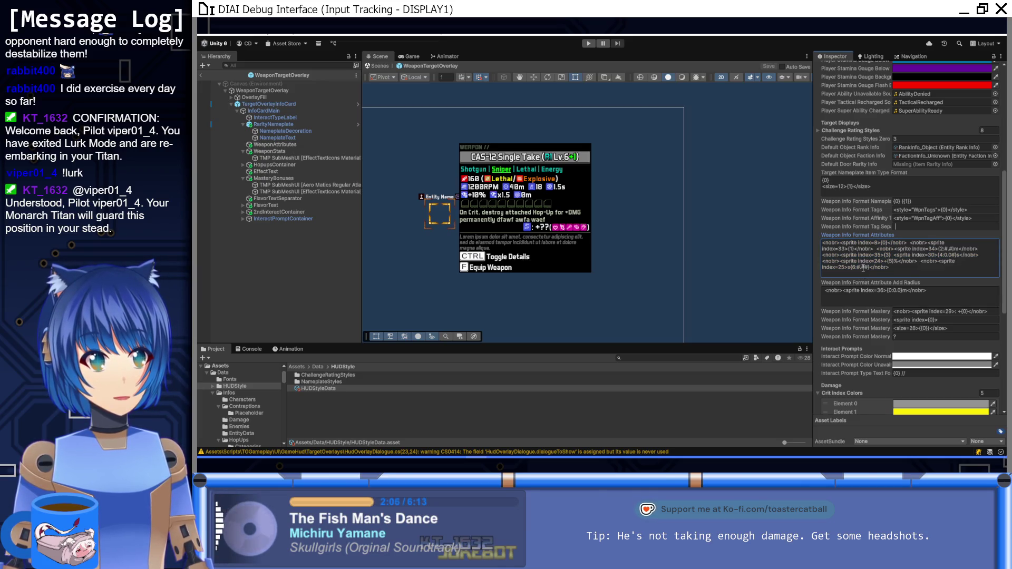
pyautogui.doubleClick(862, 267)
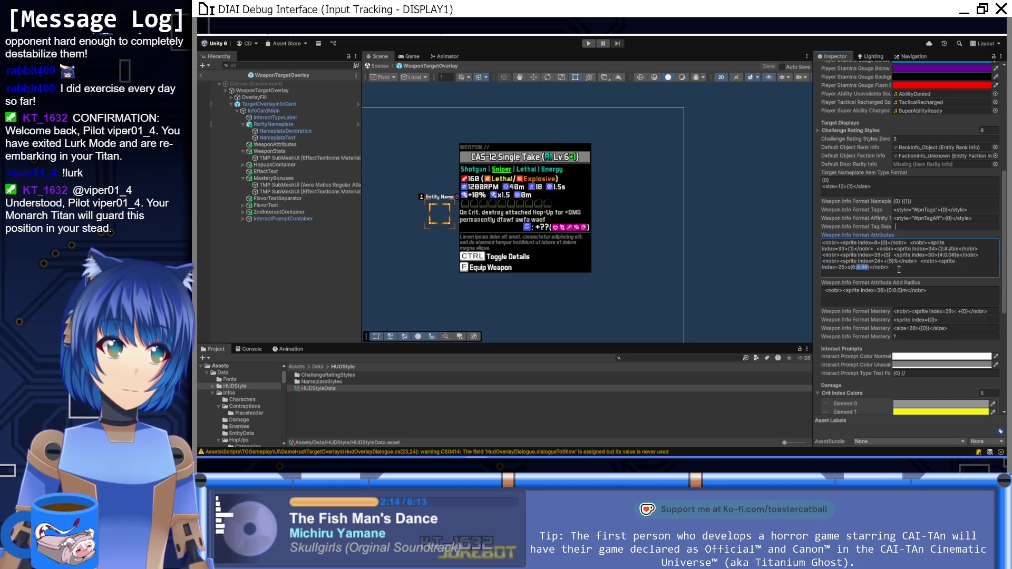
pyautogui.click(898, 269)
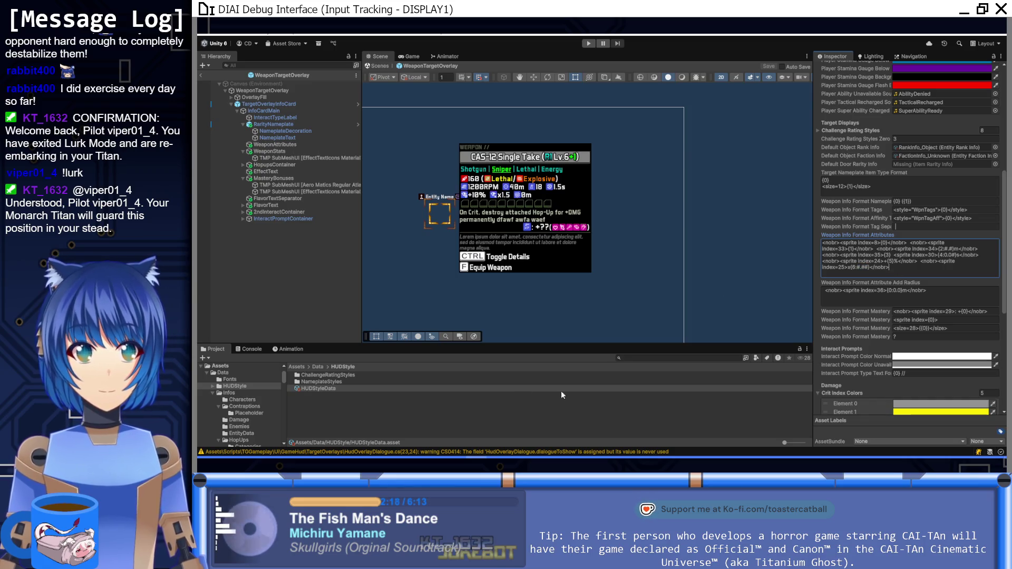
# Switch back to GitHub Desktop and place the cursor in the commit description.
pyautogui.hotkey('alt', 'Tab')
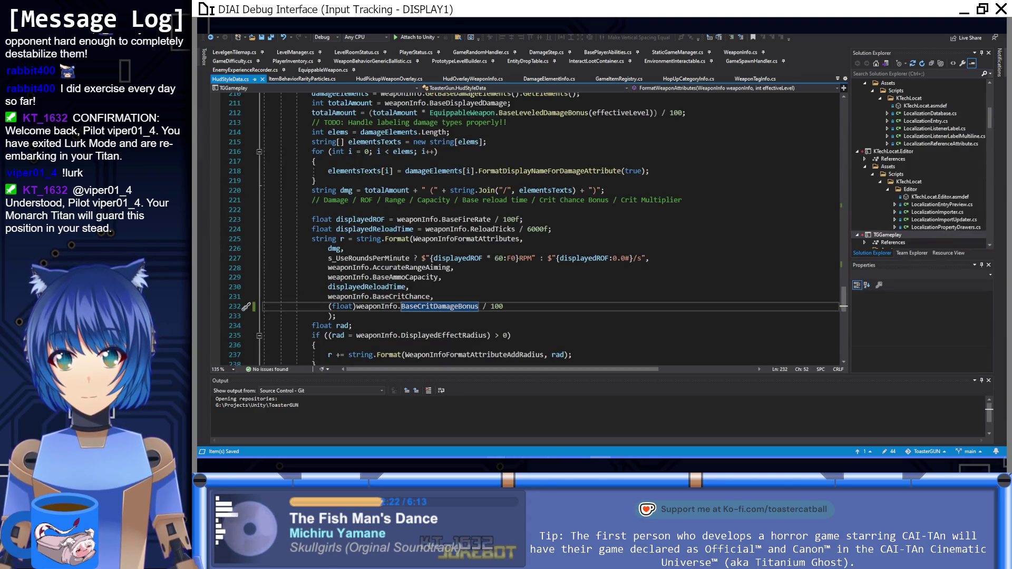
pyautogui.hotkey('alt', 'Tab')
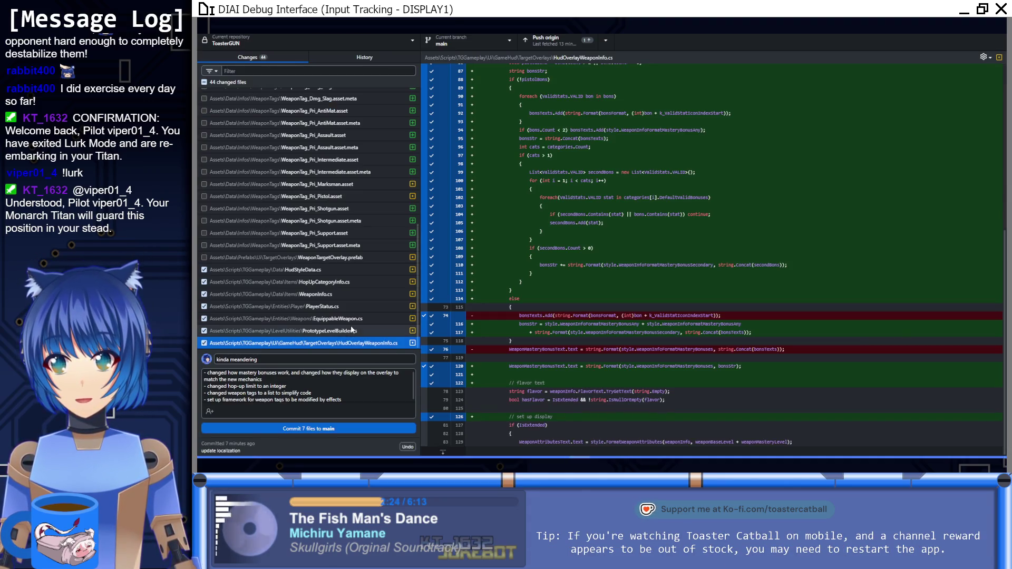
pyautogui.click(356, 407)
# Add '- fix incorrect display of crit bonus' to the commit description and view HudStyleData.cs's diff.
pyautogui.press('Return')
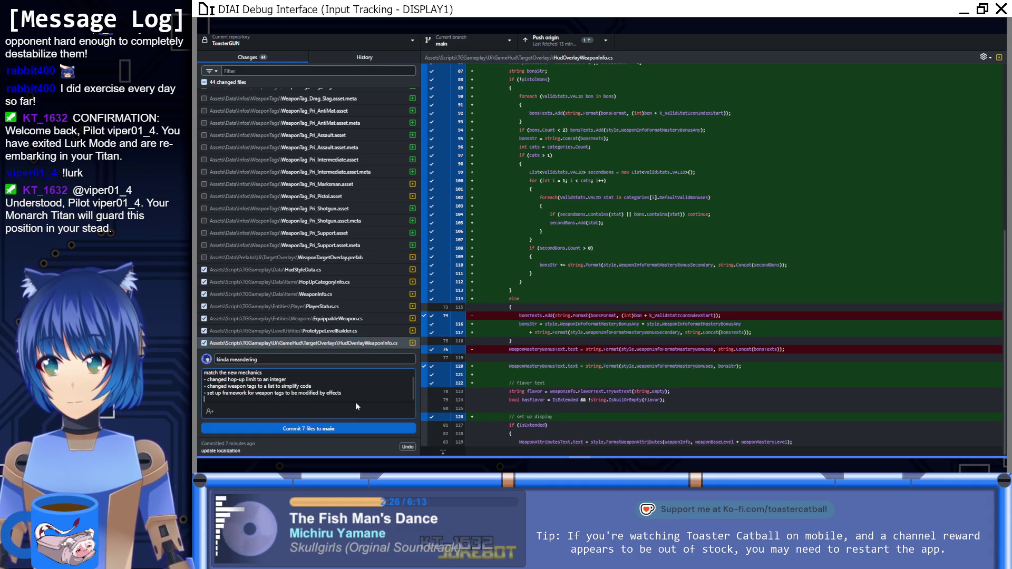
pyautogui.write('- fix incorr')
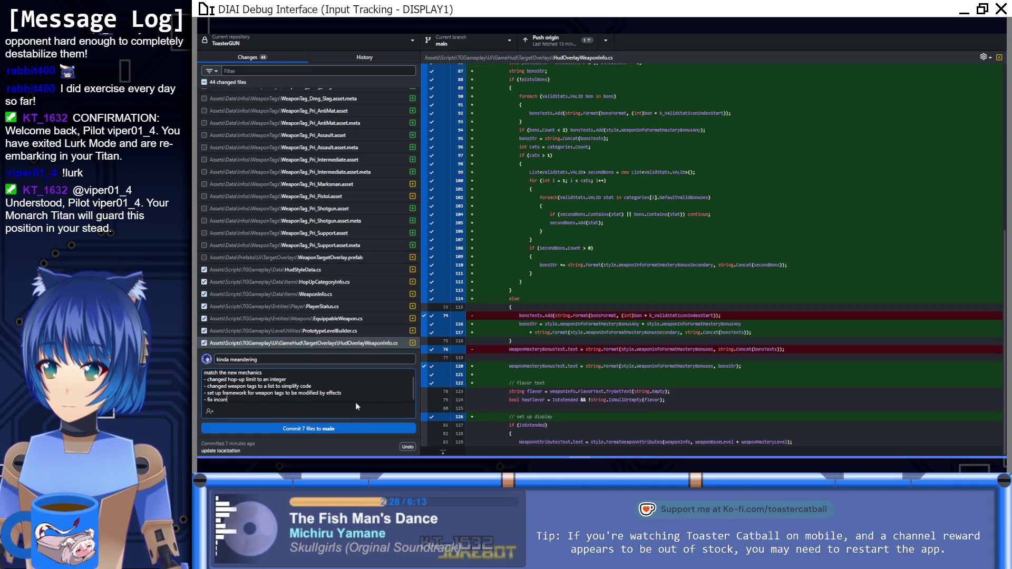
pyautogui.write('ect display of')
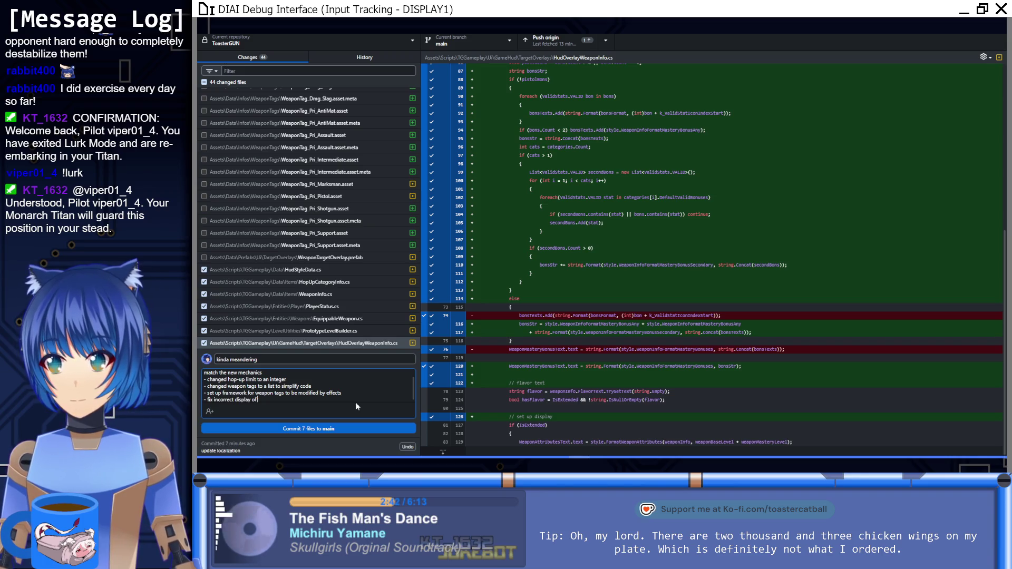
pyautogui.write(' crit')
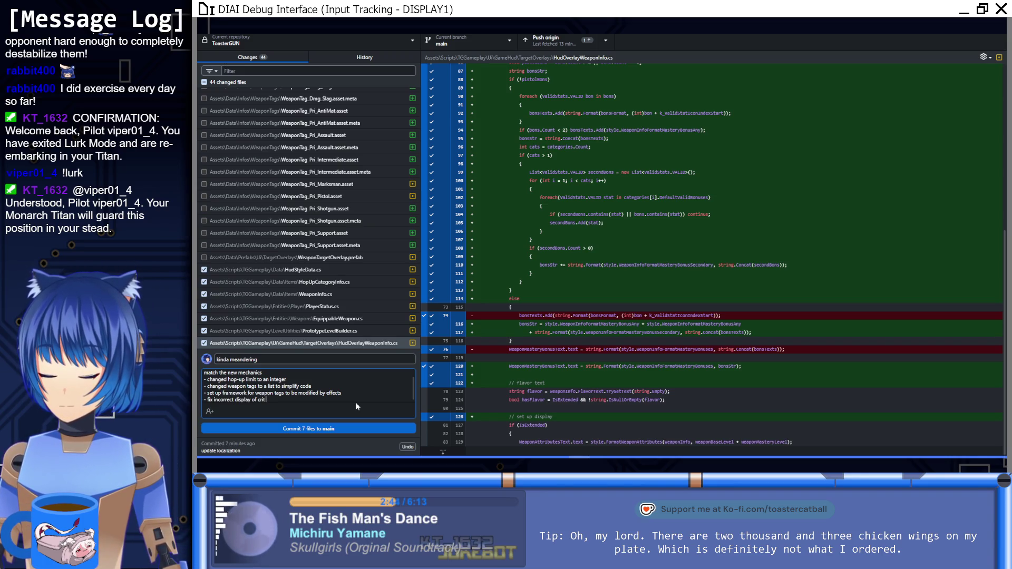
pyautogui.write(' bonus')
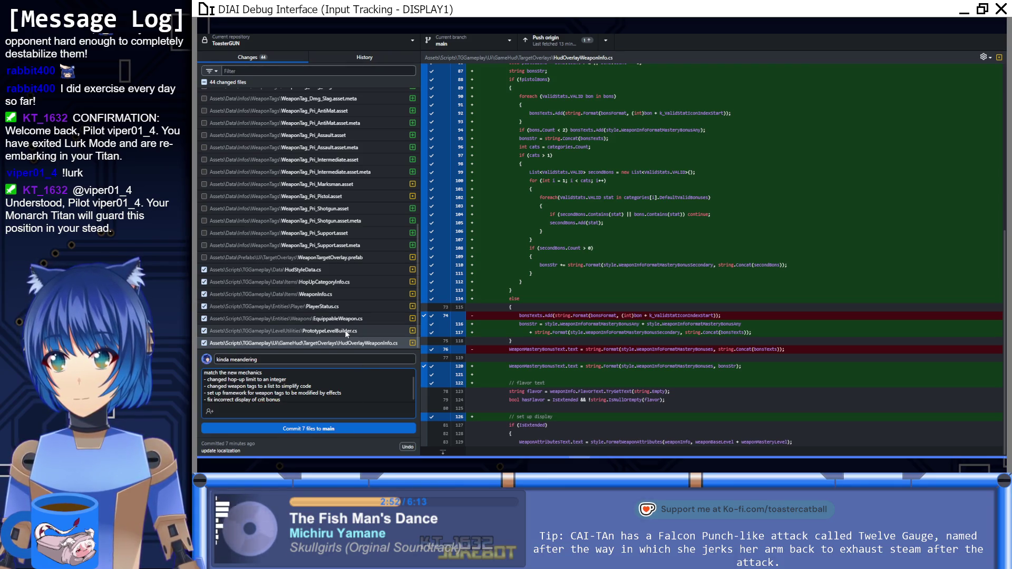
pyautogui.scroll(4, 635, 361)
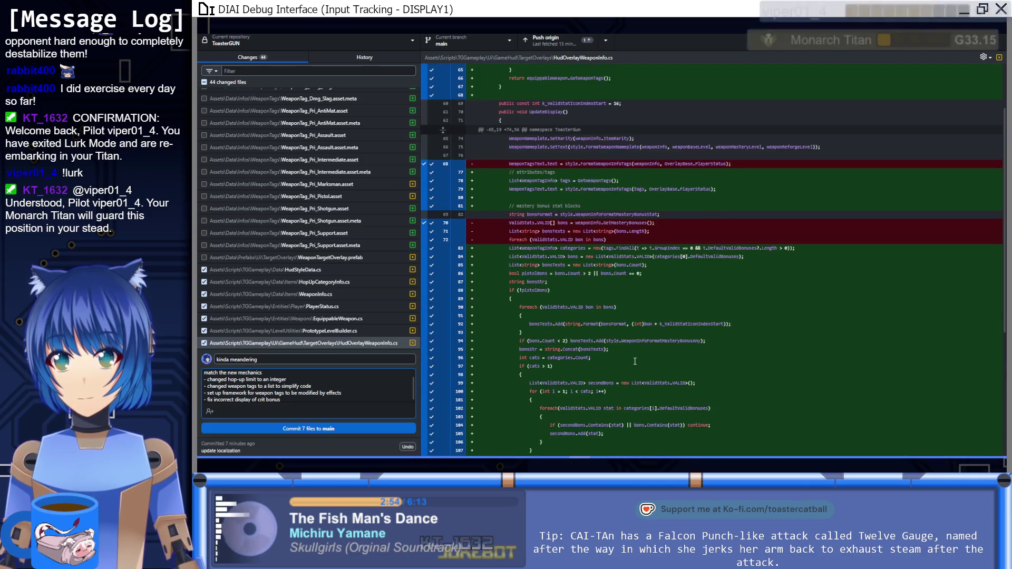
pyautogui.scroll(2, 635, 361)
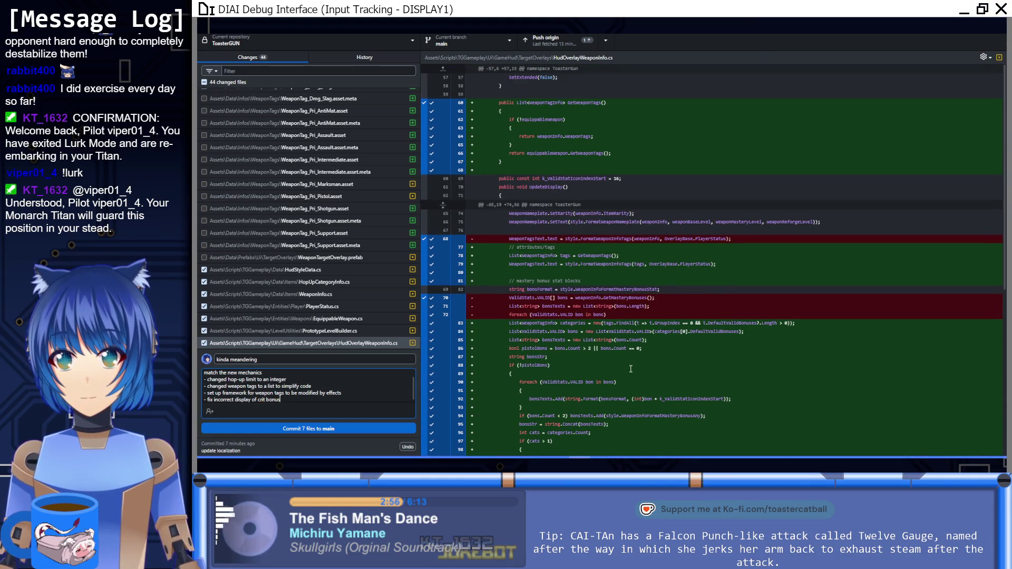
pyautogui.scroll(-5, 630, 369)
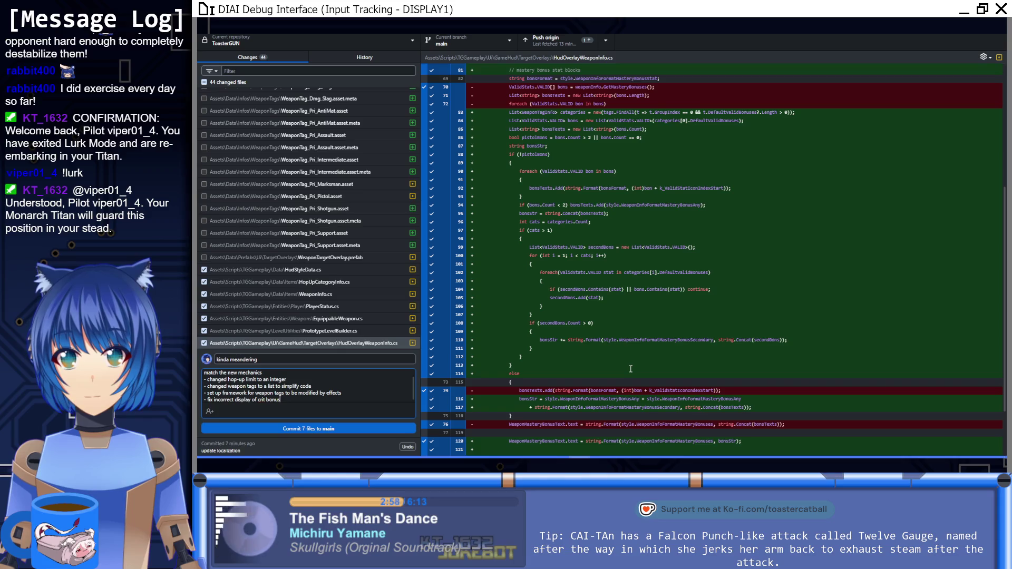
pyautogui.scroll(-1, 629, 371)
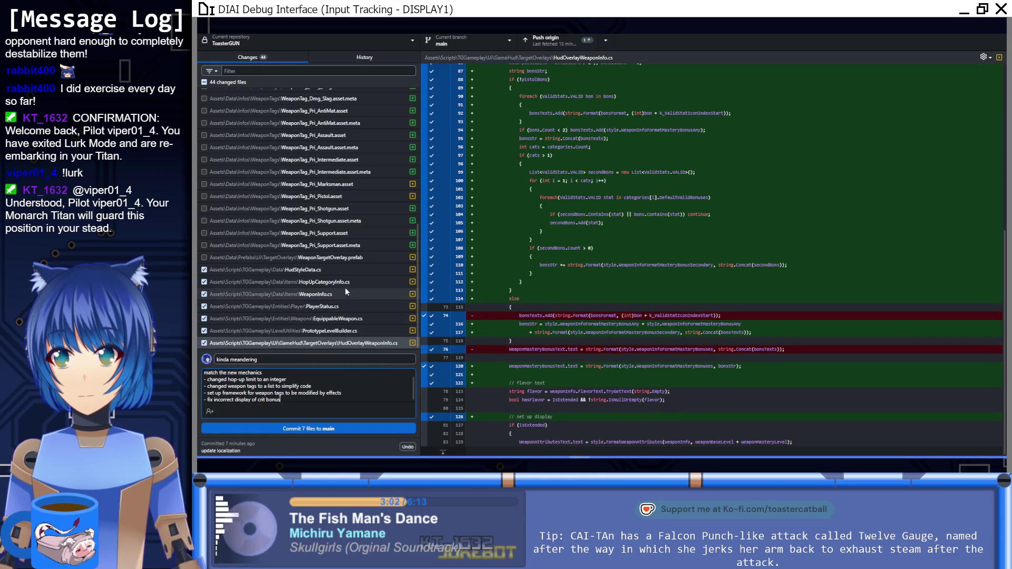
pyautogui.click(341, 270)
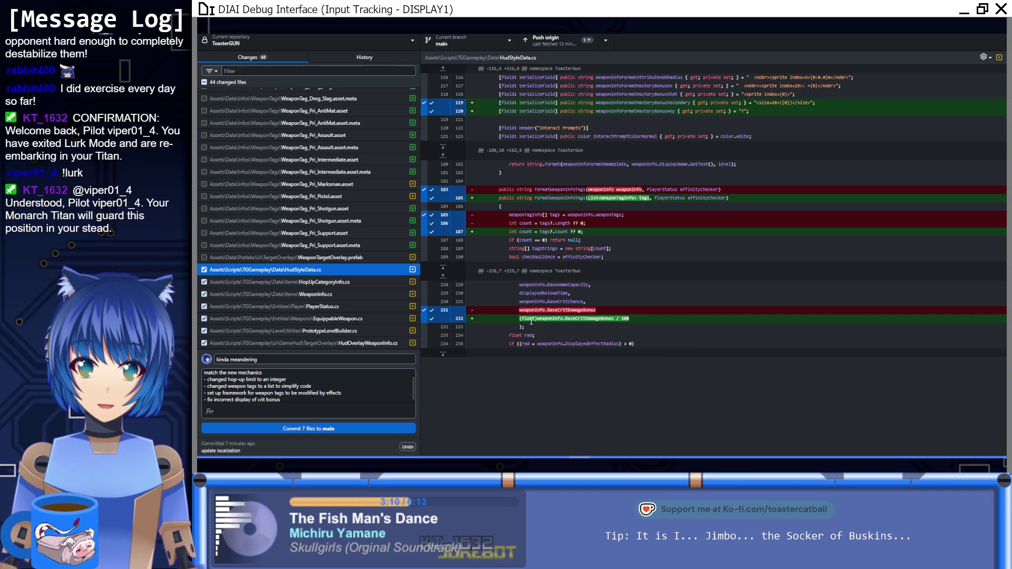
pyautogui.hotkey('alt', 'Tab')
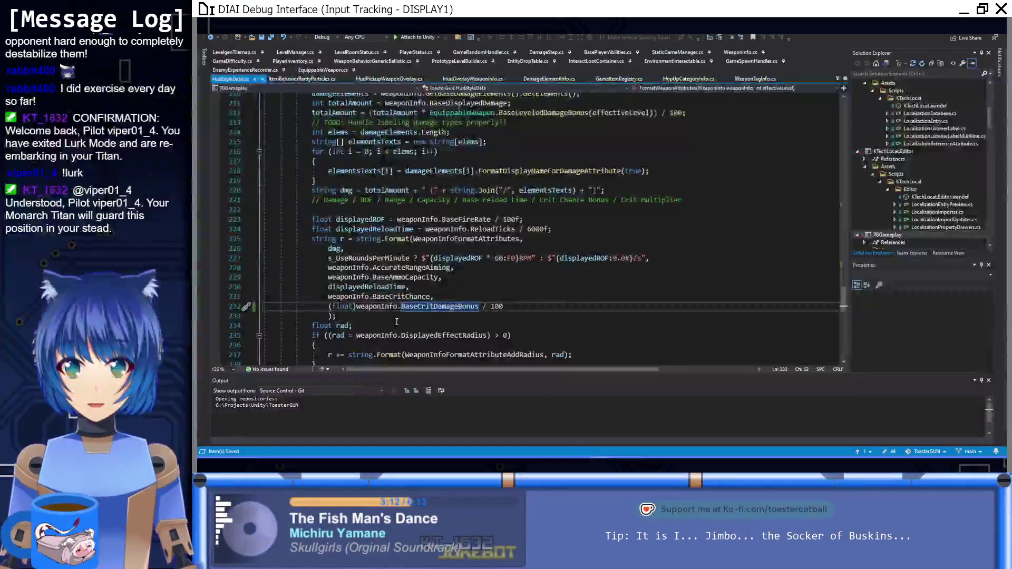
# On line 232, replace the float cast with weaponInfo.BaseCritDamageBonus / 100f and save HudStyleData.cs.
pyautogui.click(353, 307)
pyautogui.press('BackSpace')
pyautogui.press('BackSpace')
pyautogui.press('BackSpace')
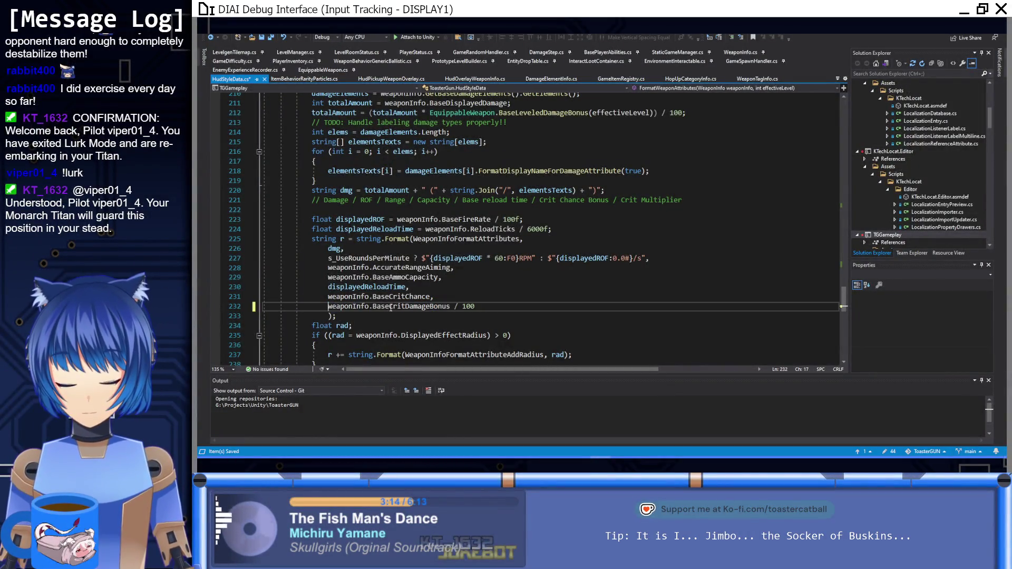
pyautogui.click(475, 307)
pyautogui.write('f')
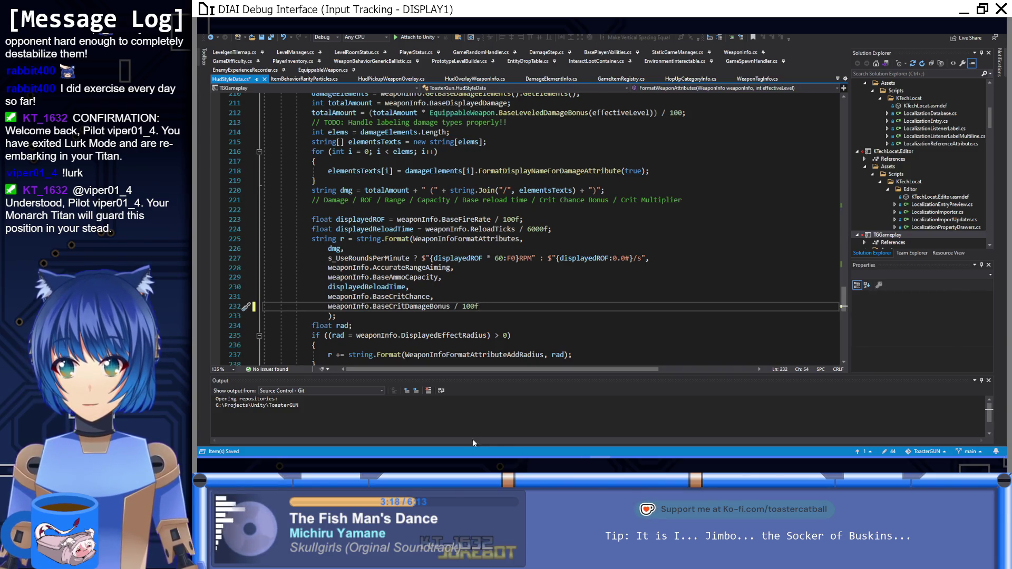
pyautogui.hotkey('ctrl', 's')
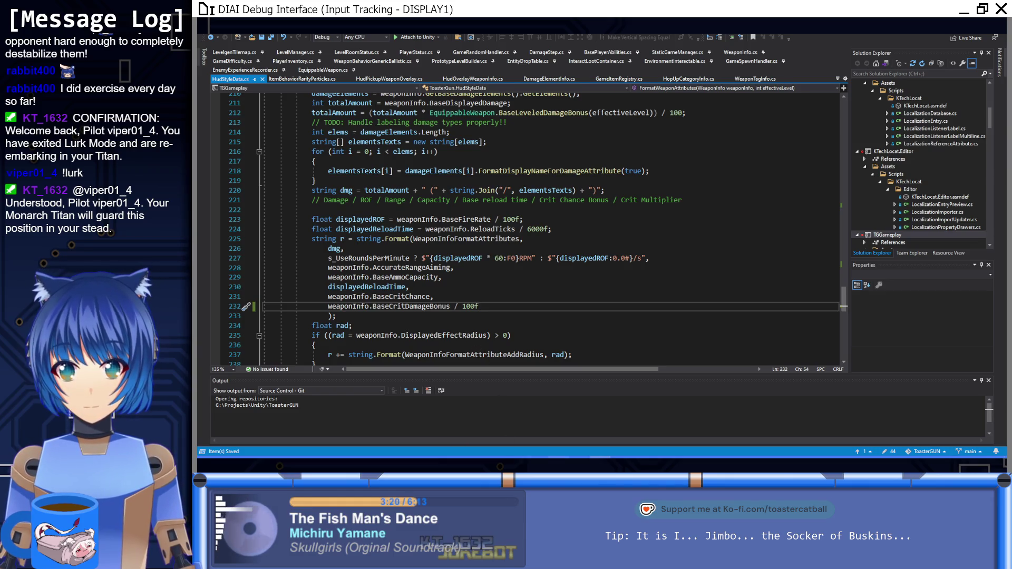
pyautogui.hotkey('alt', 'Tab')
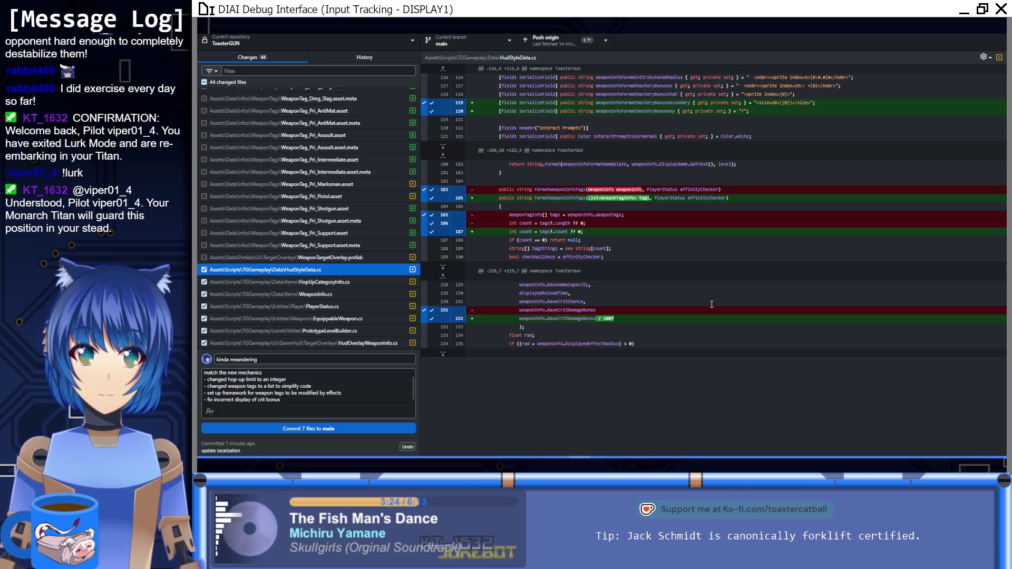
# Commit the seven code files as 'kinda meandering', then check WeaponTargetOverlay.prefab and HUDStyleData.asset.
pyautogui.scroll(2, 377, 388)
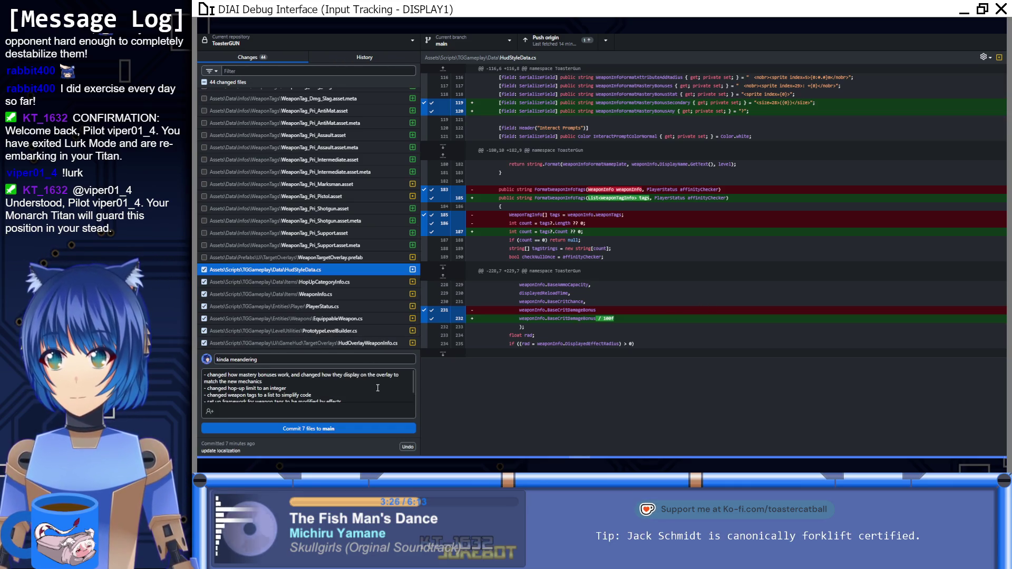
pyautogui.click(351, 428)
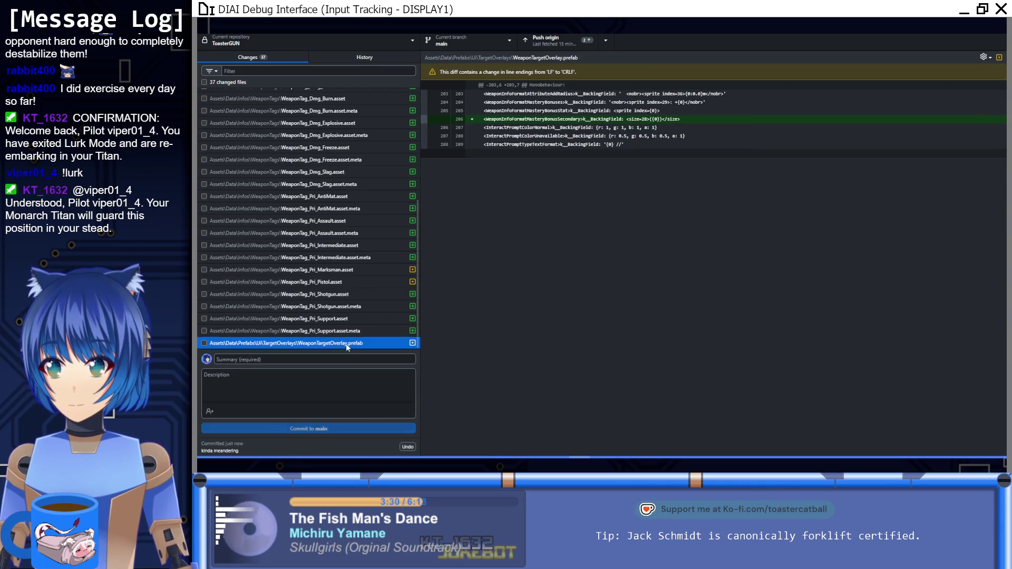
pyautogui.scroll(3, 347, 346)
pyautogui.scroll(2, 346, 343)
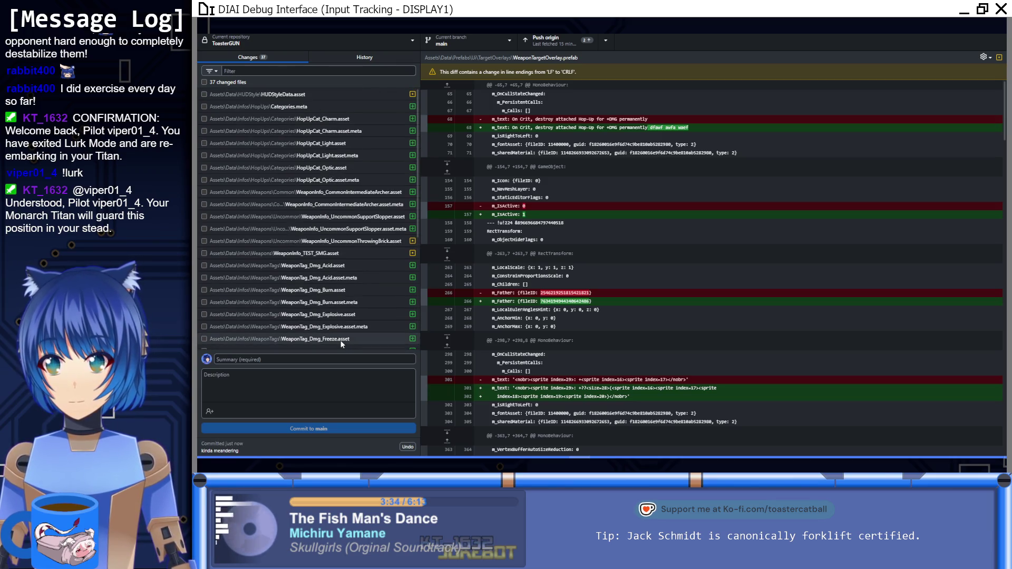
pyautogui.scroll(-5, 369, 278)
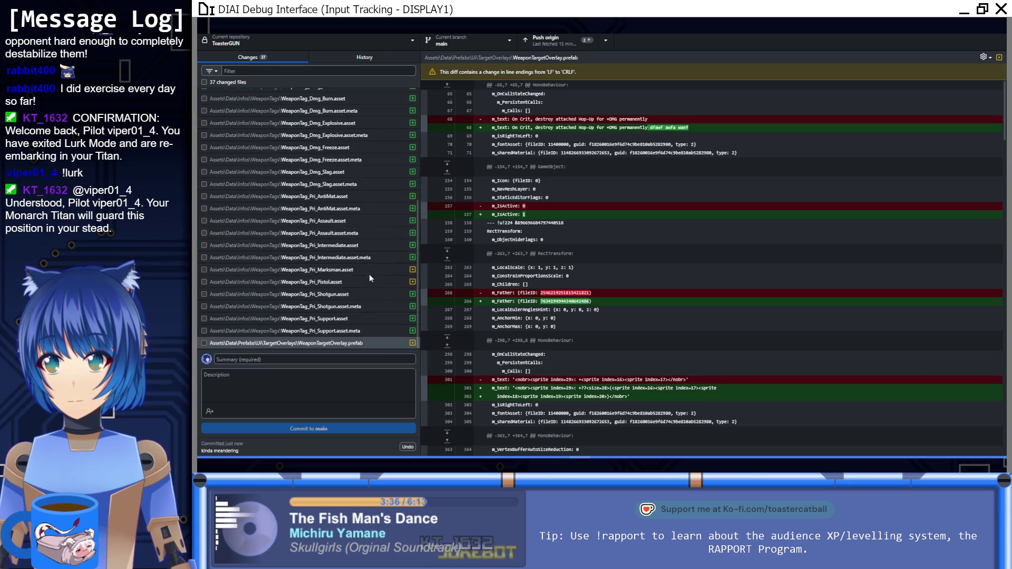
pyautogui.click(204, 344)
pyautogui.scroll(1, 368, 340)
pyautogui.scroll(4, 368, 337)
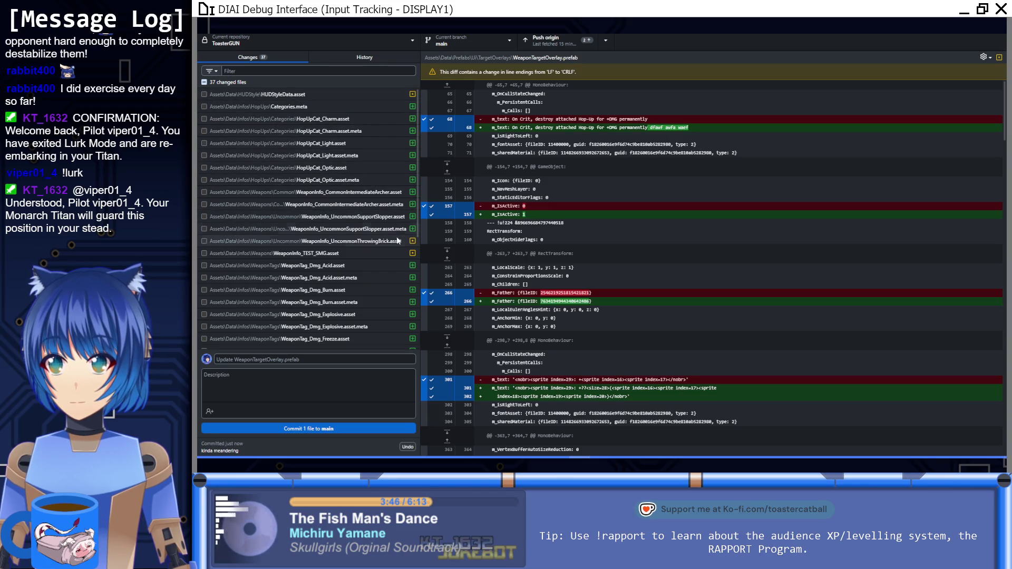
pyautogui.click(204, 95)
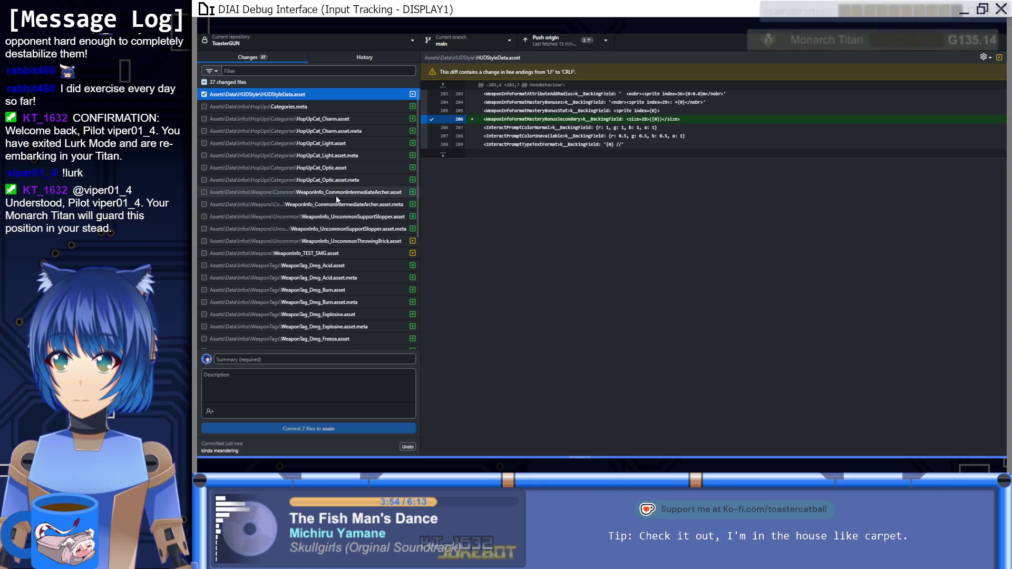
# Commit the prefab and HUD style asset to main with summary 'prefab changes for previous'.
pyautogui.scroll(-5, 330, 283)
pyautogui.click(268, 359)
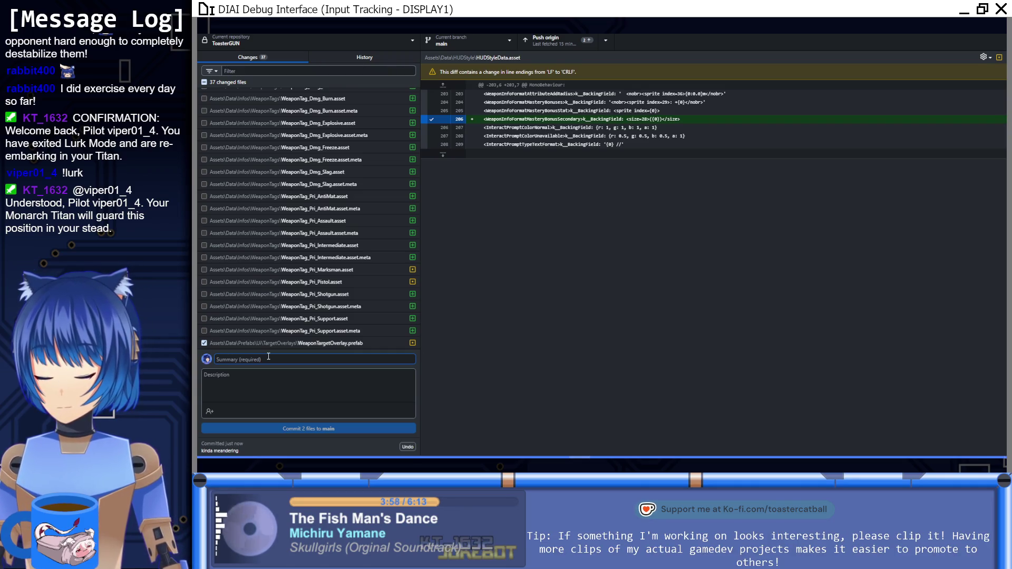
pyautogui.write('prefab changes for previous')
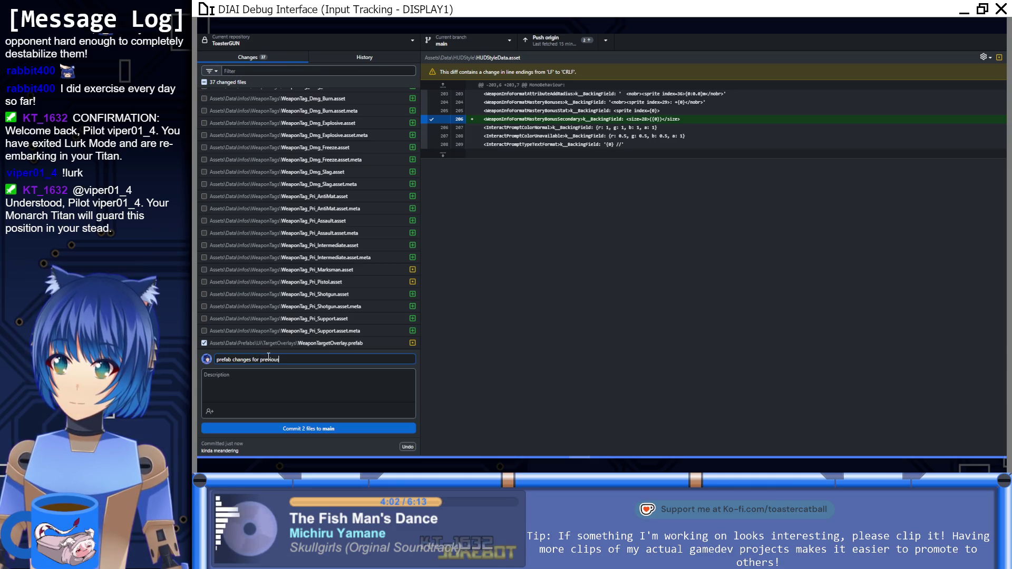
pyautogui.click(319, 428)
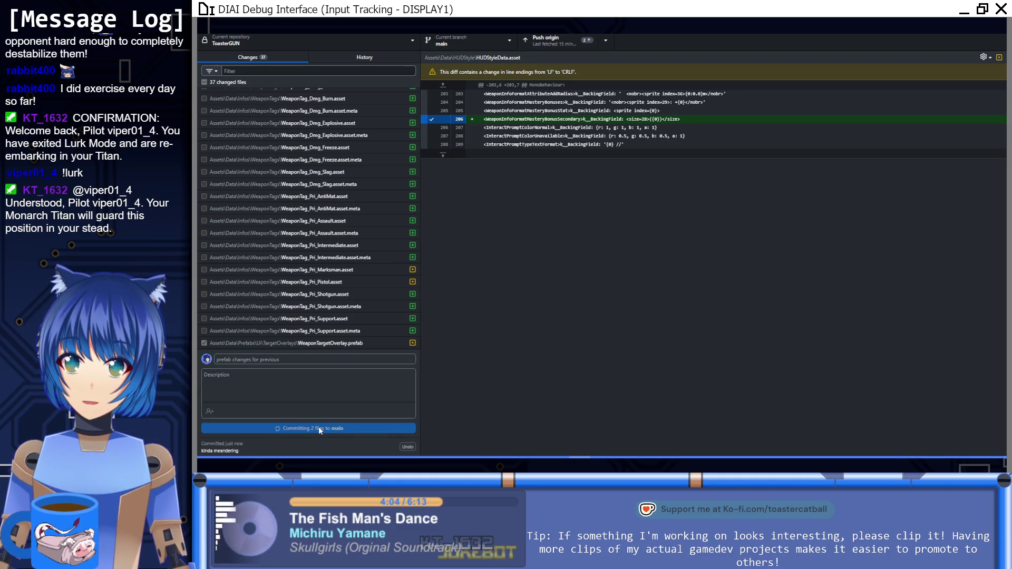
pyautogui.scroll(5, 316, 281)
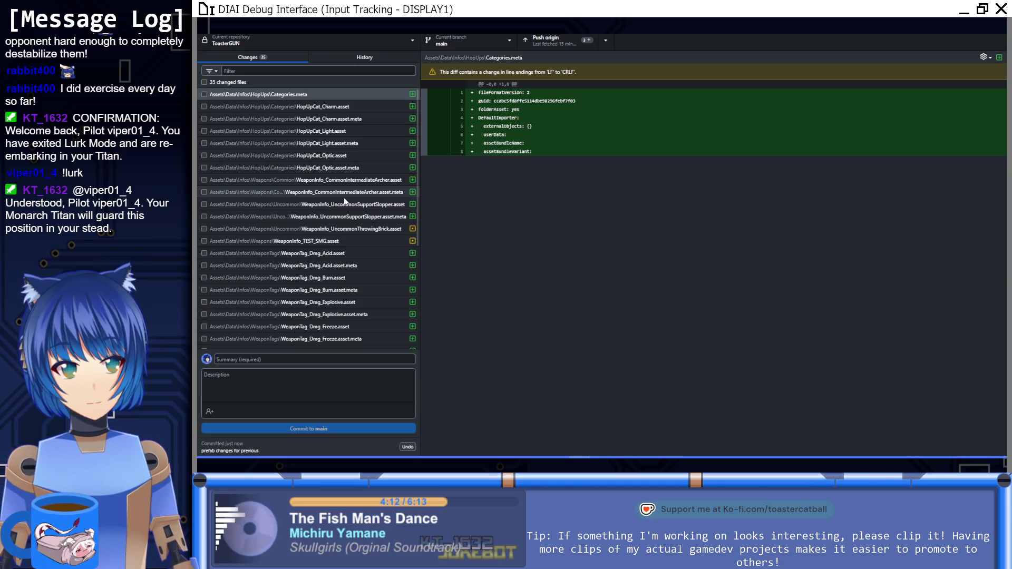
# Select all 35 remaining files and commit them to main as 'add data for new weapons'.
pyautogui.click(204, 82)
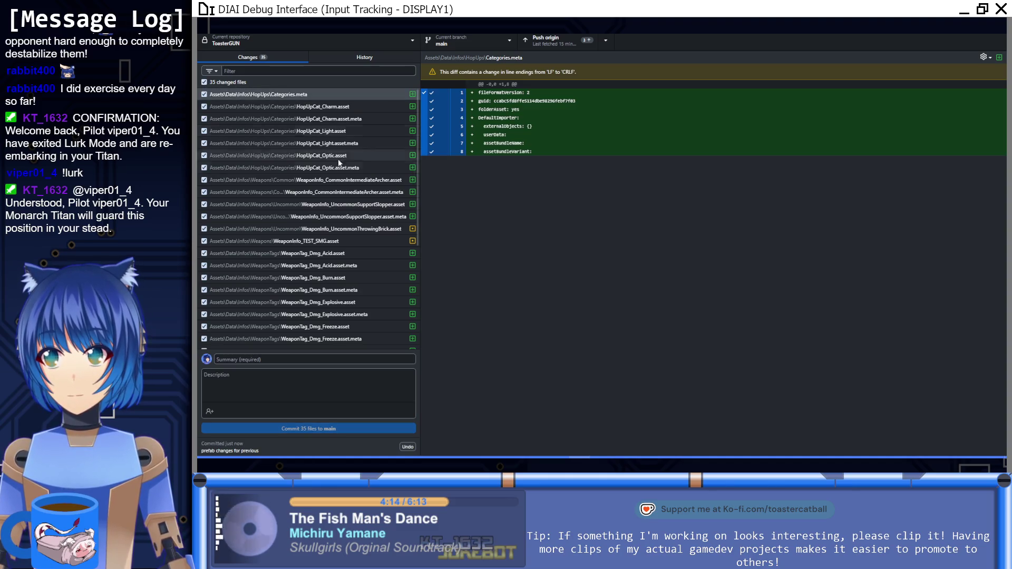
pyautogui.scroll(-2, 344, 183)
pyautogui.scroll(-4, 343, 183)
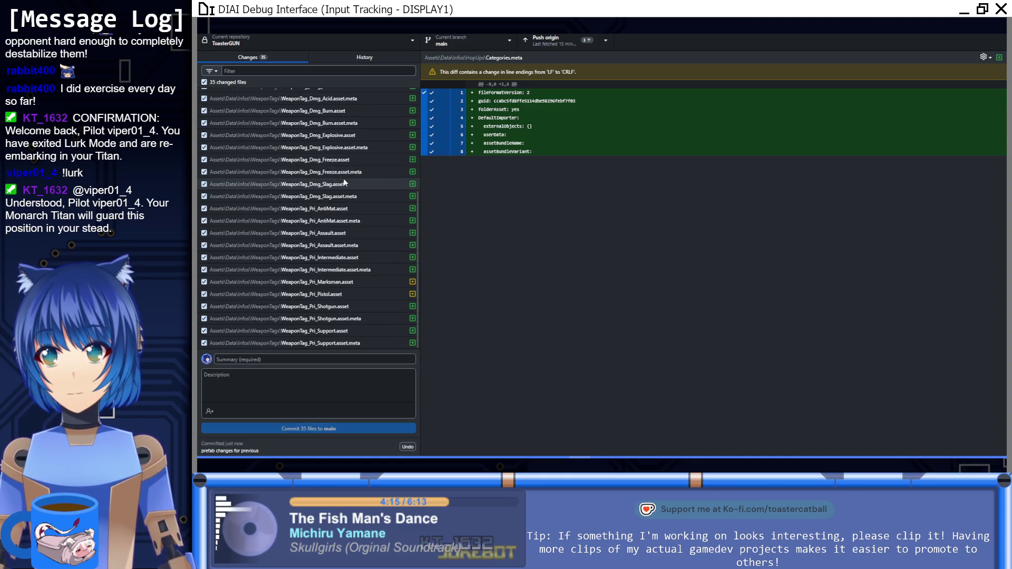
pyautogui.click(345, 360)
pyautogui.write('add')
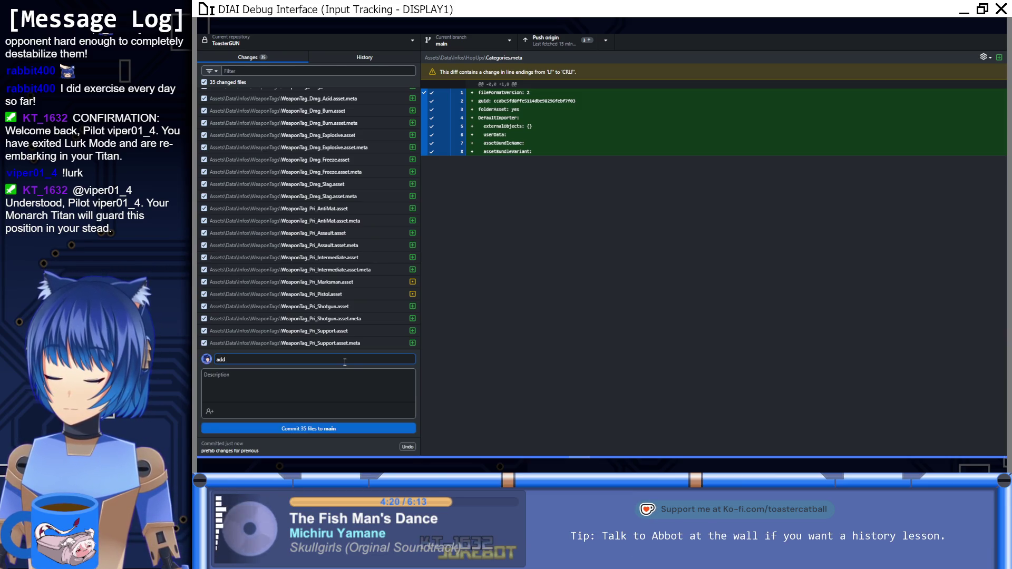
pyautogui.write(' data for')
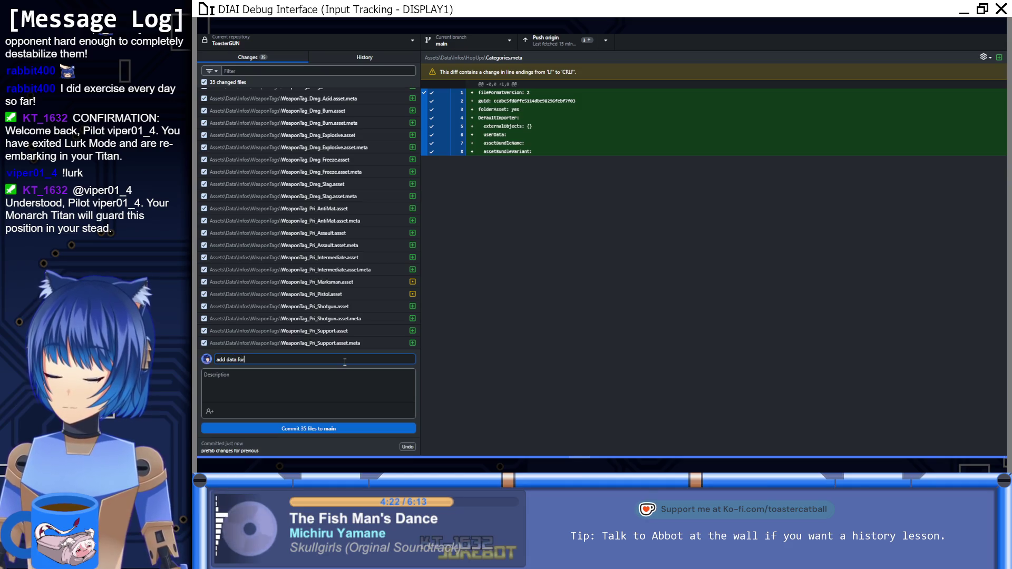
pyautogui.write(' new weapons')
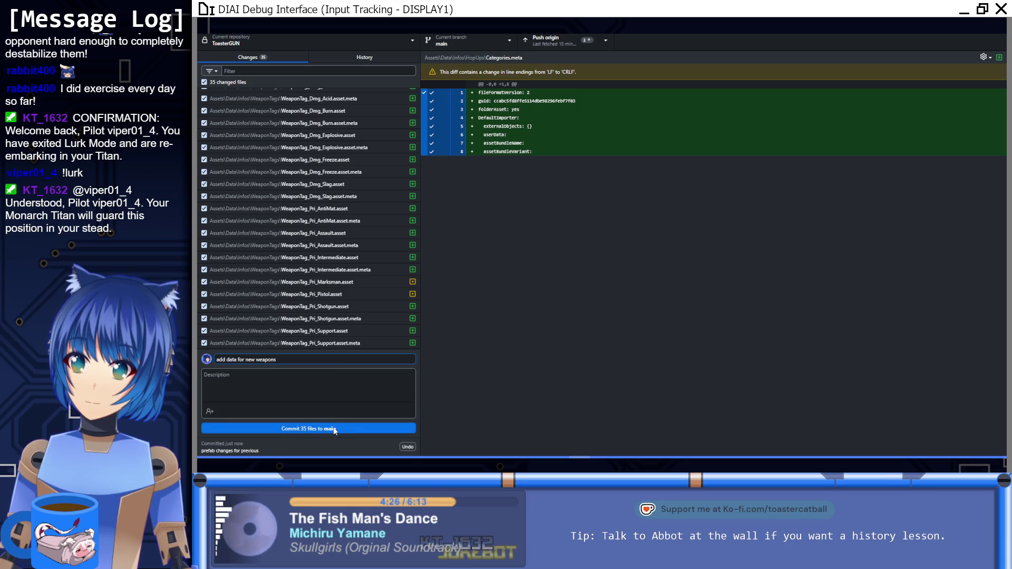
pyautogui.scroll(5, 316, 295)
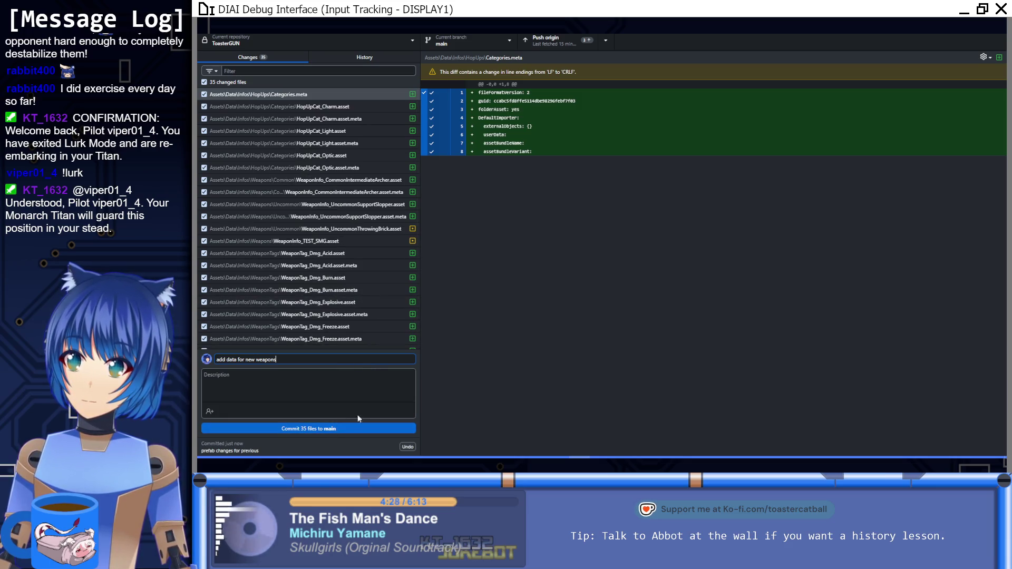
pyautogui.click(361, 428)
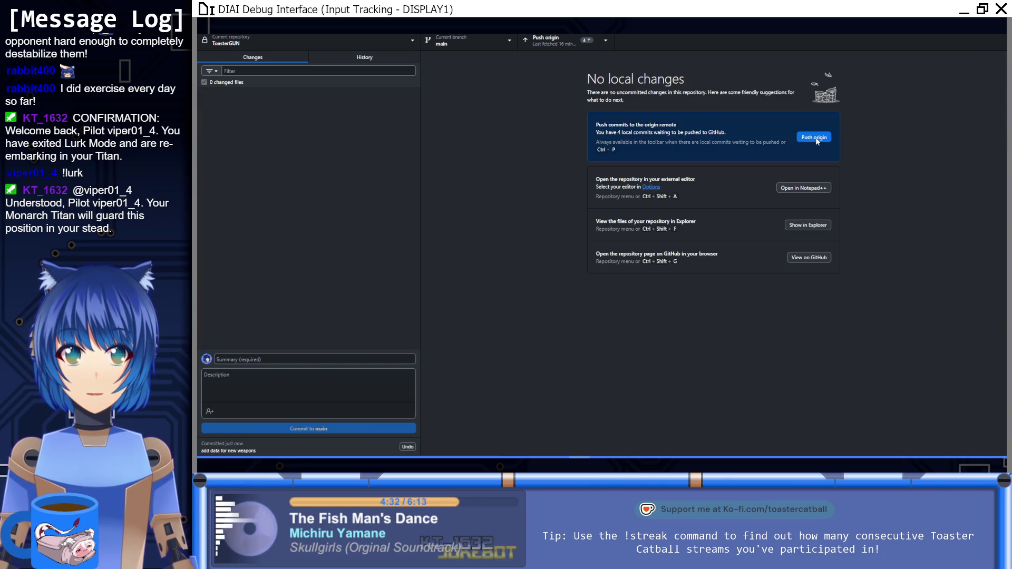
# Push the four local commits to origin.
pyautogui.click(816, 139)
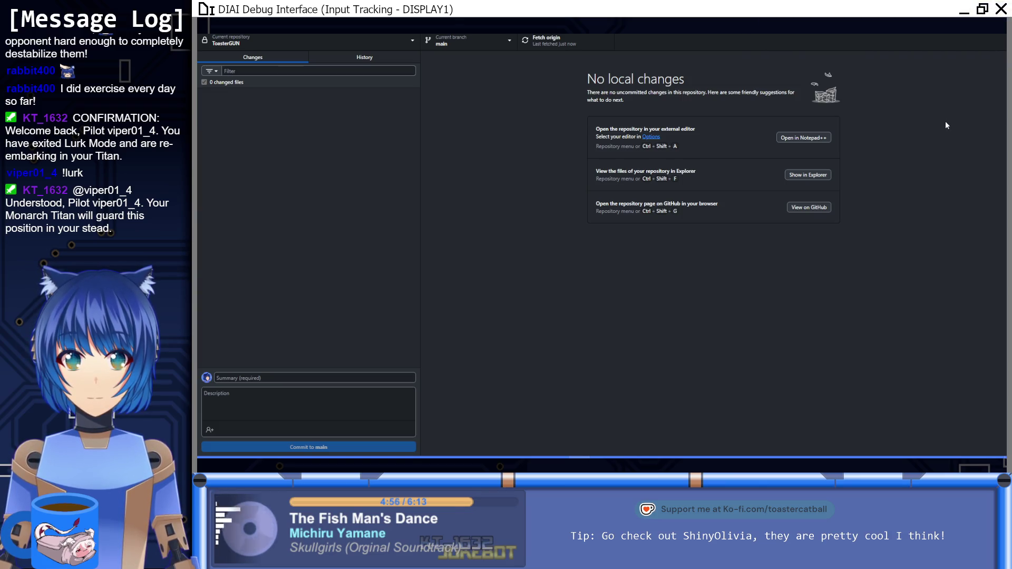
pyautogui.hotkey('alt', 'Tab')
# Refocus the code editor, then bring Unity forward so the scripts recompile.
pyautogui.click(646, 267)
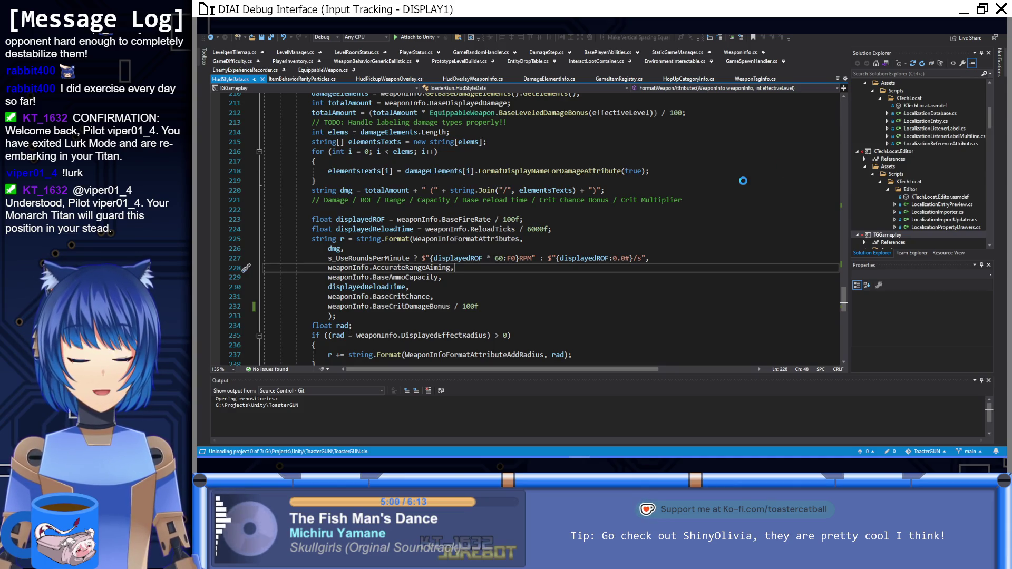
pyautogui.hotkey('alt', 'Tab')
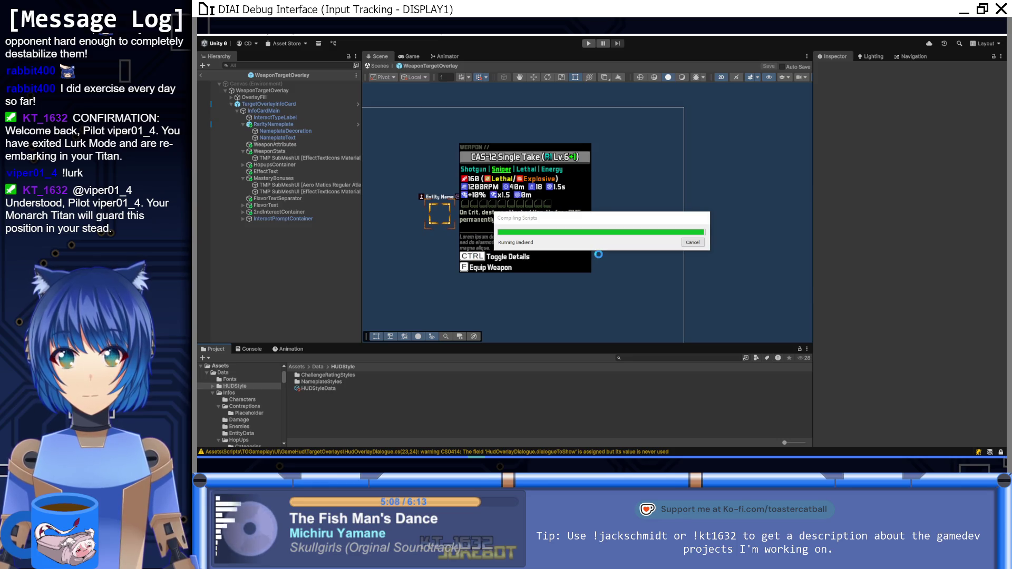
# Show the Unity Console and scroll through the CS0618 deprecated ADS warnings.
pyautogui.click(253, 350)
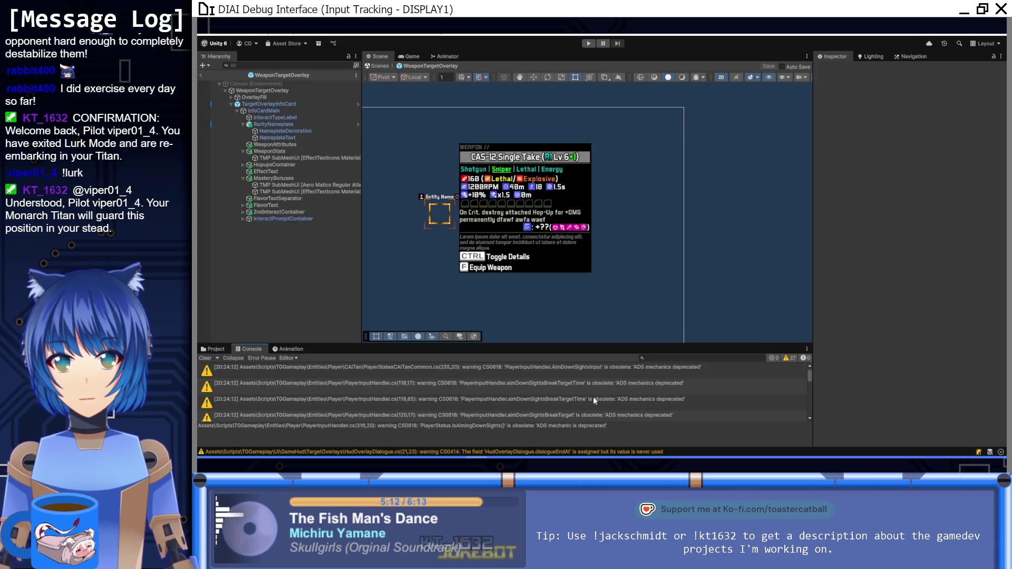
pyautogui.scroll(-10, 593, 396)
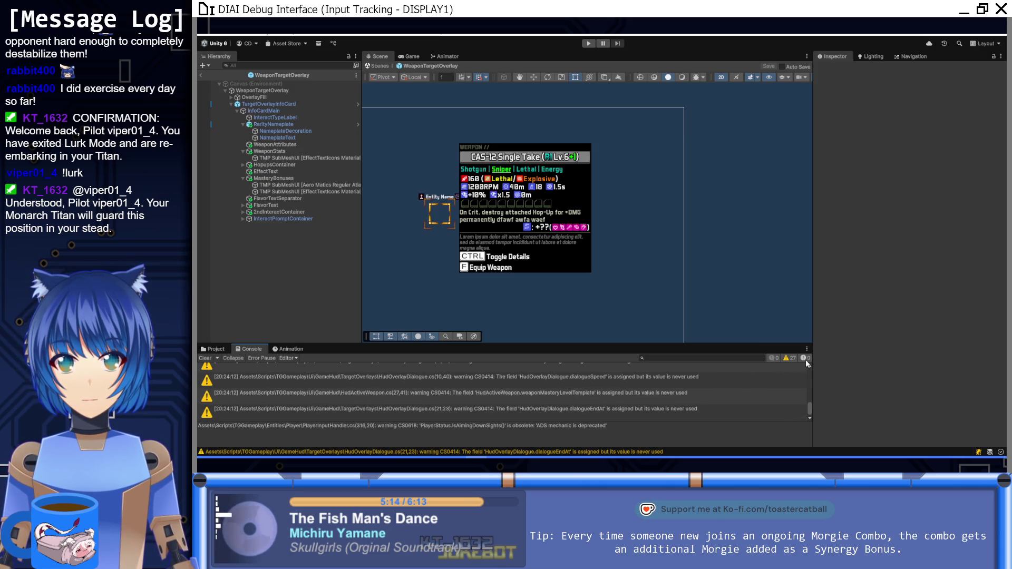